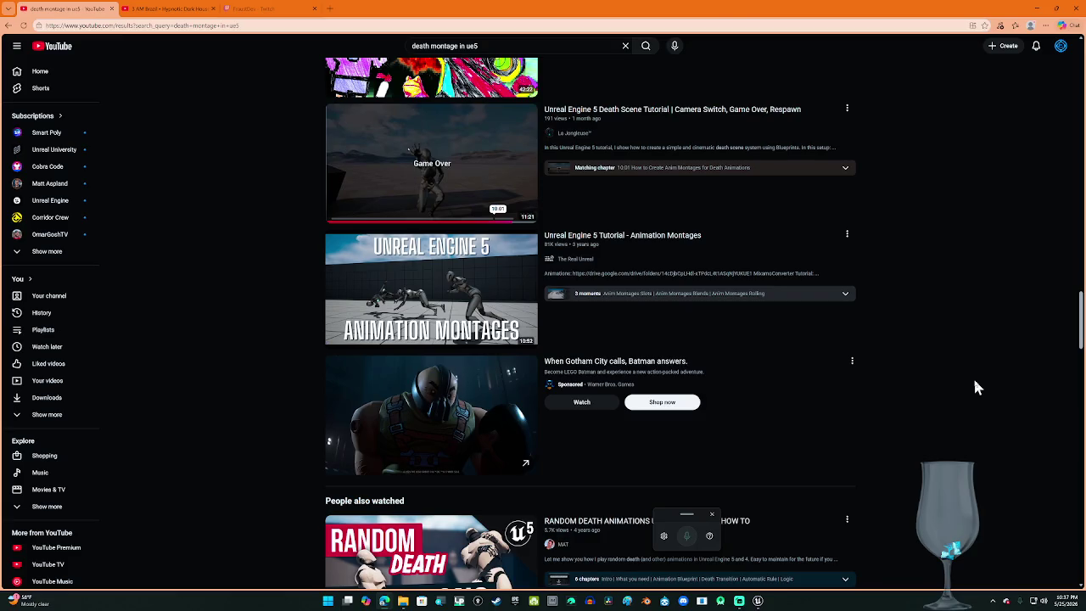
# Step: Replace the death montage query with a YouTube search for 'death tutorial in unreal engine 5.6'
pyautogui.click(515, 46)
pyautogui.hotkey('ctrl', 'a')
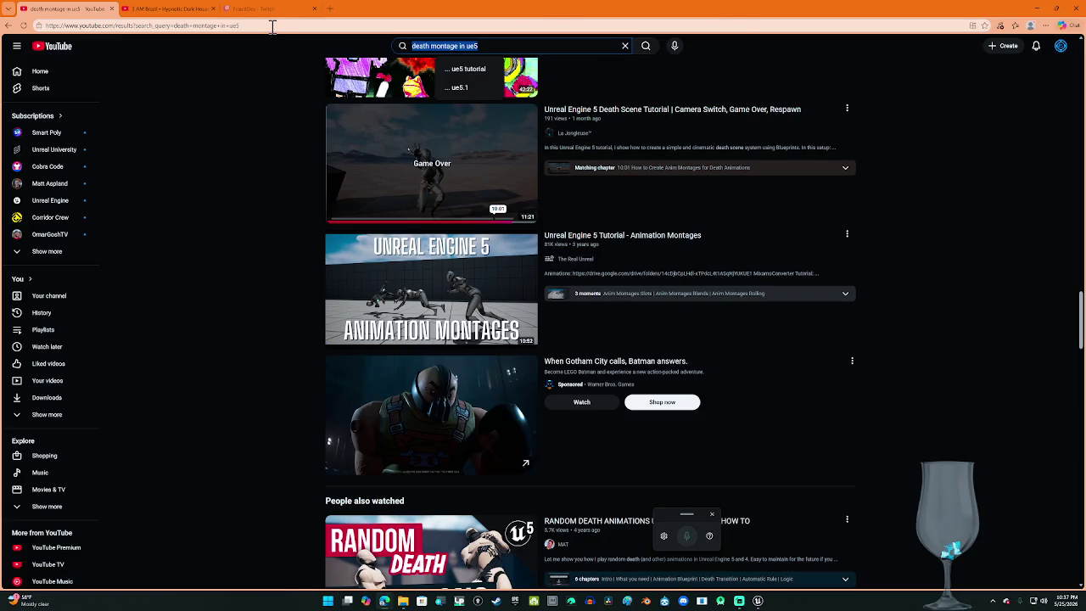
pyautogui.write('death tut')
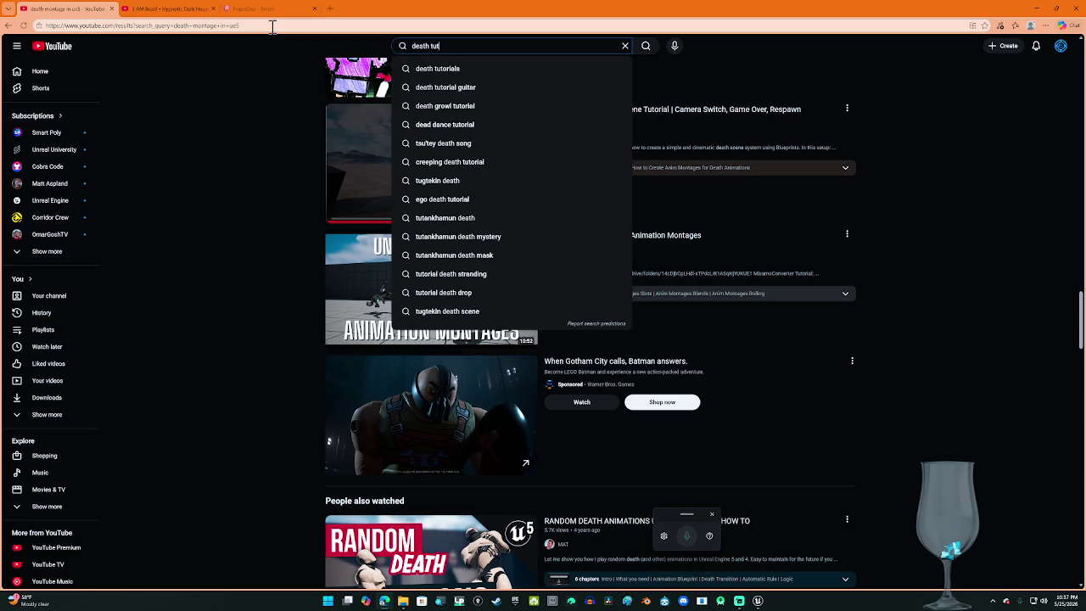
pyautogui.press('Down')
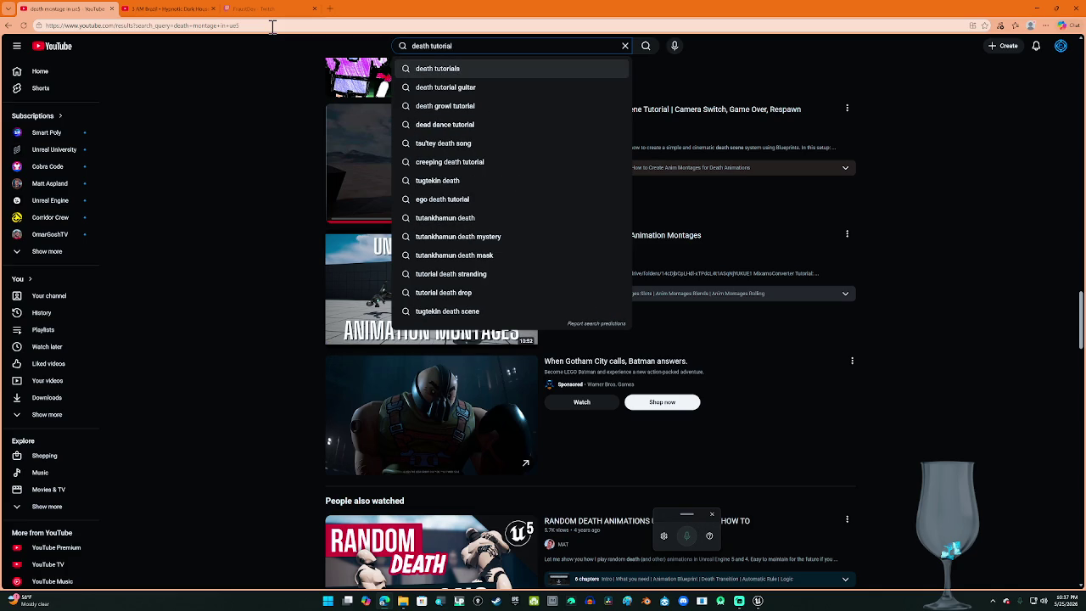
pyautogui.write(' in ')
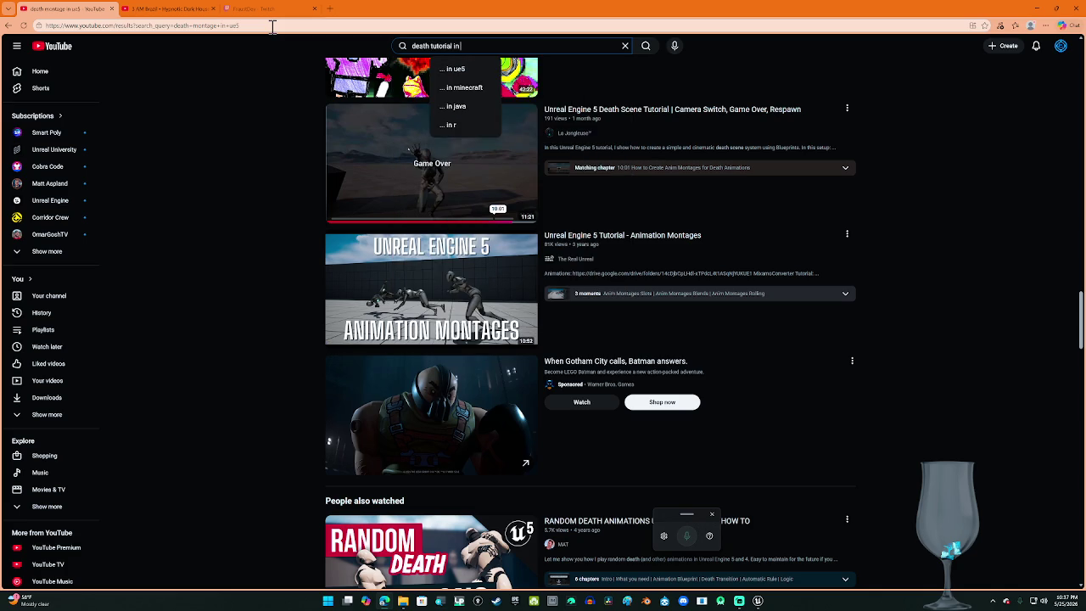
pyautogui.write('unreal eng')
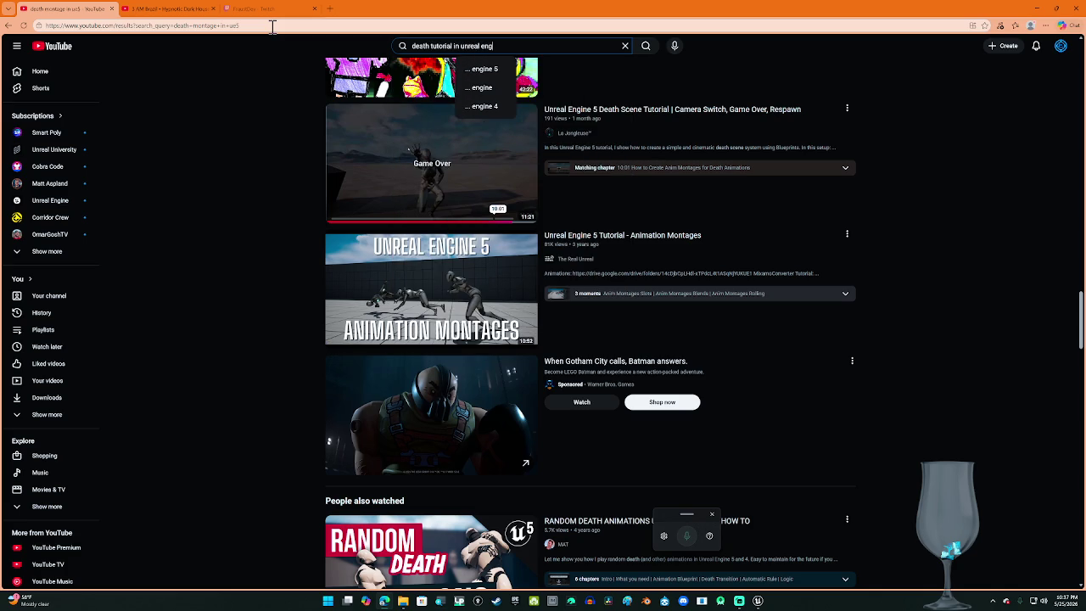
pyautogui.write('ine')
pyautogui.write(' 5.6')
pyautogui.press('Return')
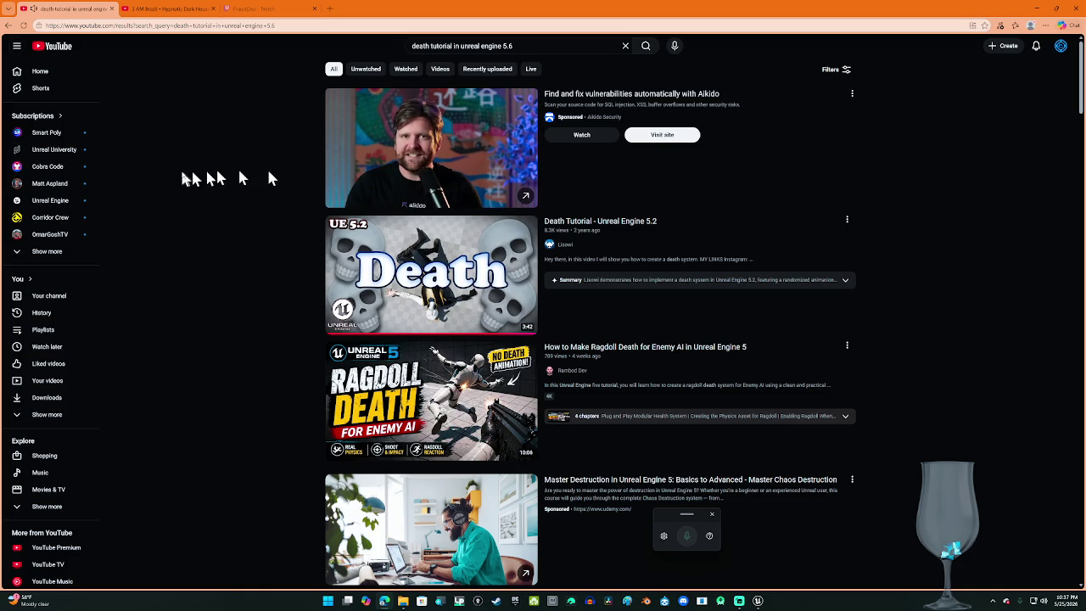
pyautogui.scroll(-3, 211, 269)
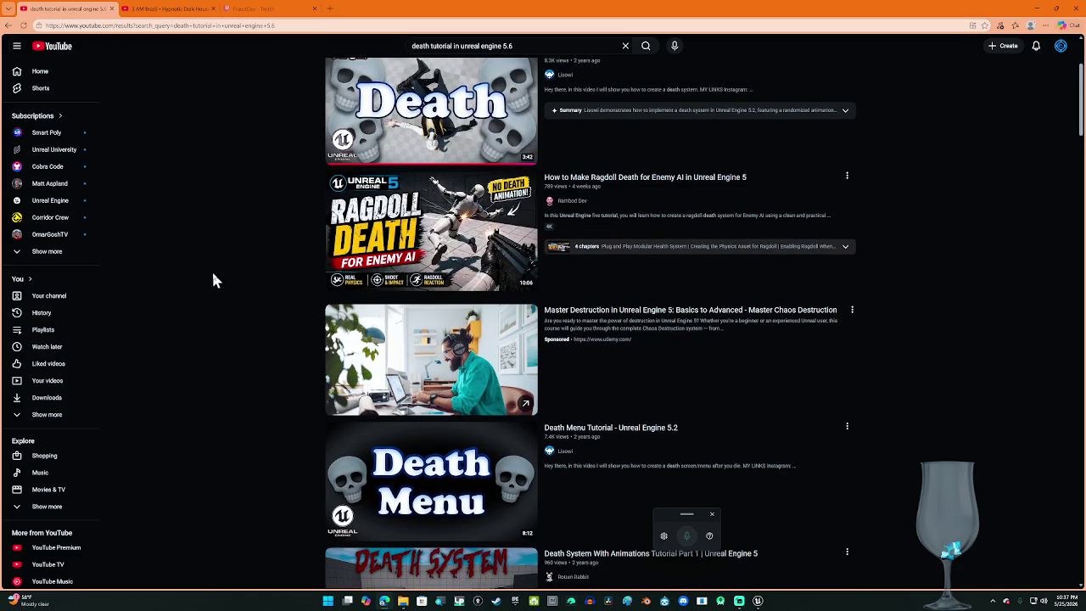
pyautogui.scroll(-2, 211, 269)
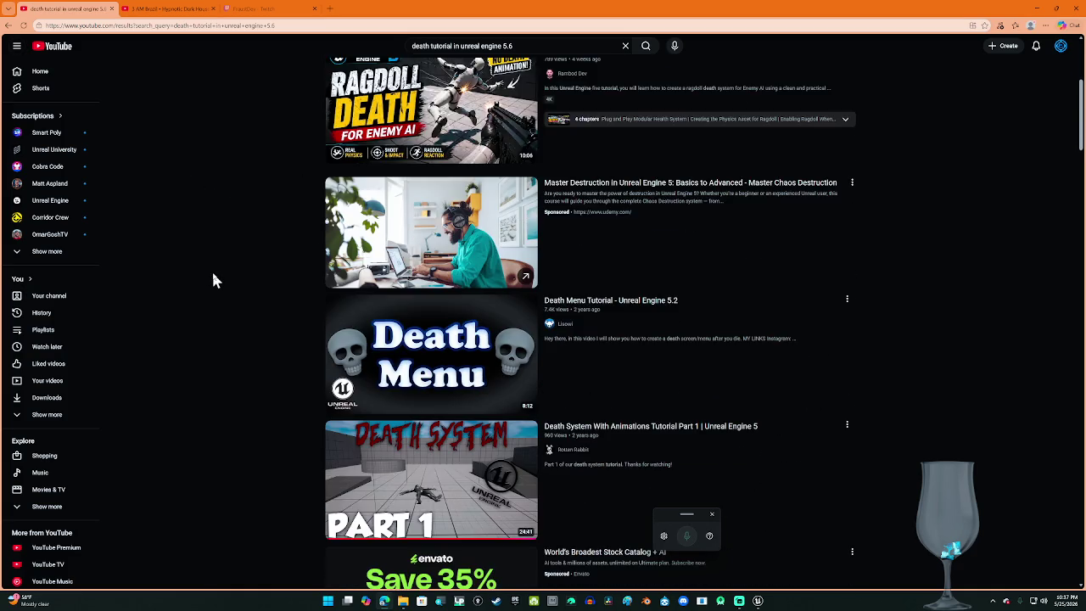
pyautogui.scroll(-2, 212, 270)
pyautogui.scroll(-2, 213, 279)
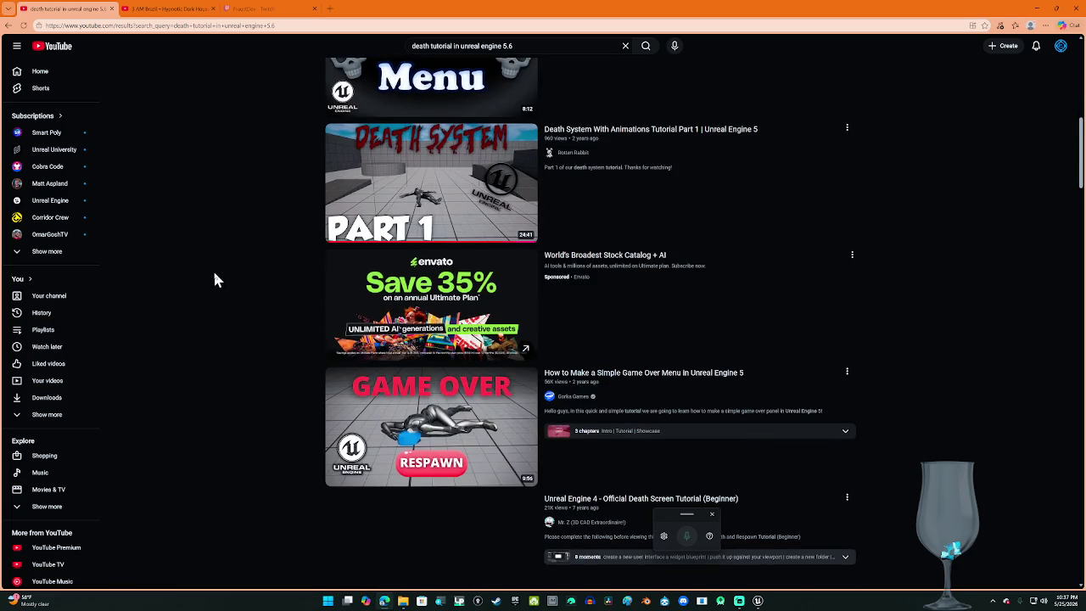
pyautogui.scroll(-2, 217, 281)
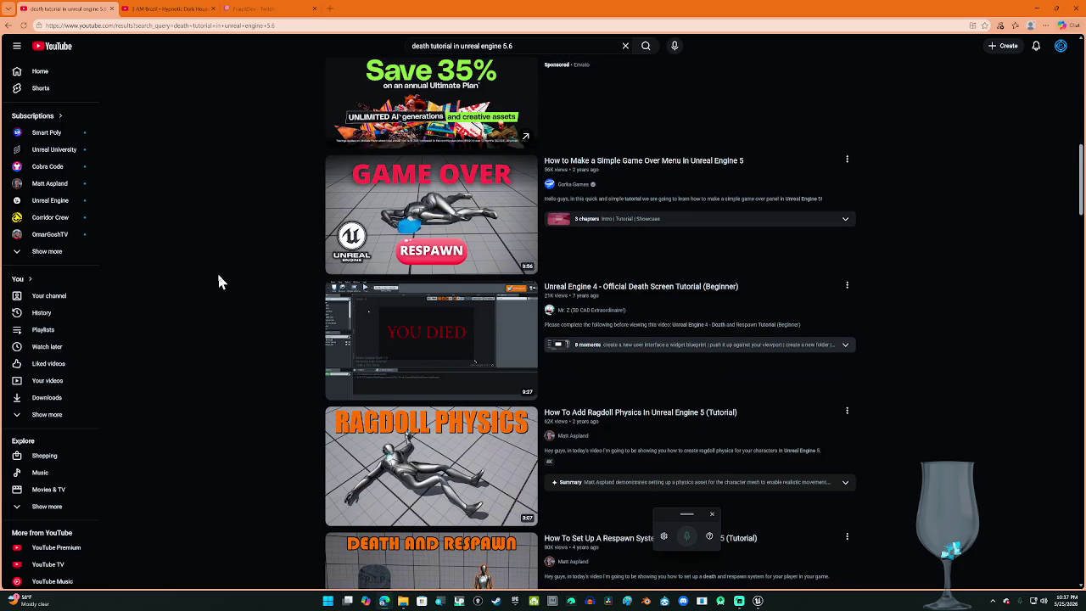
pyautogui.scroll(-2, 218, 276)
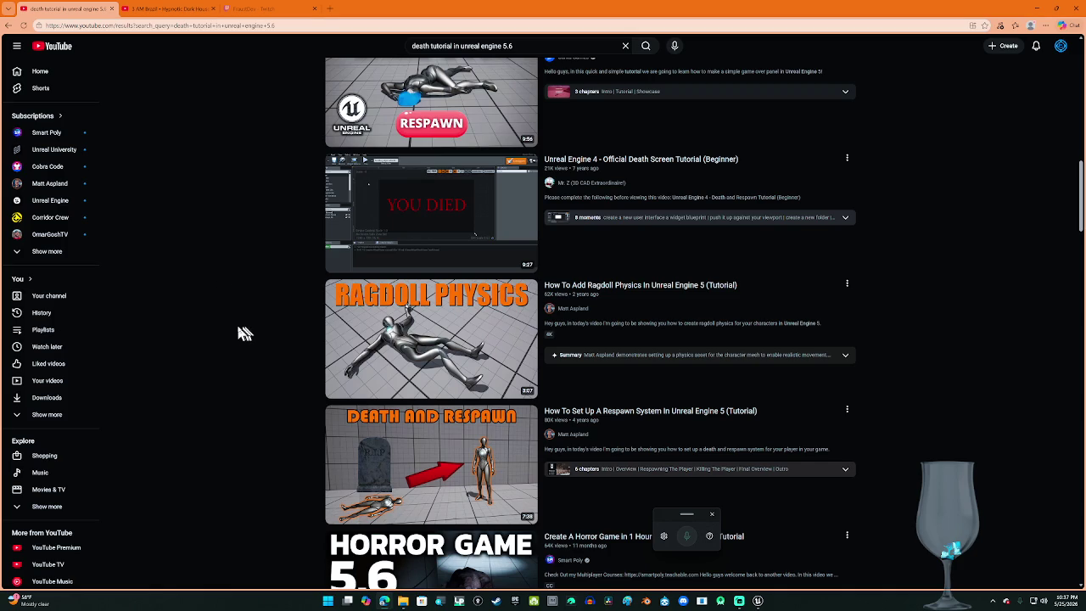
pyautogui.scroll(-2, 237, 332)
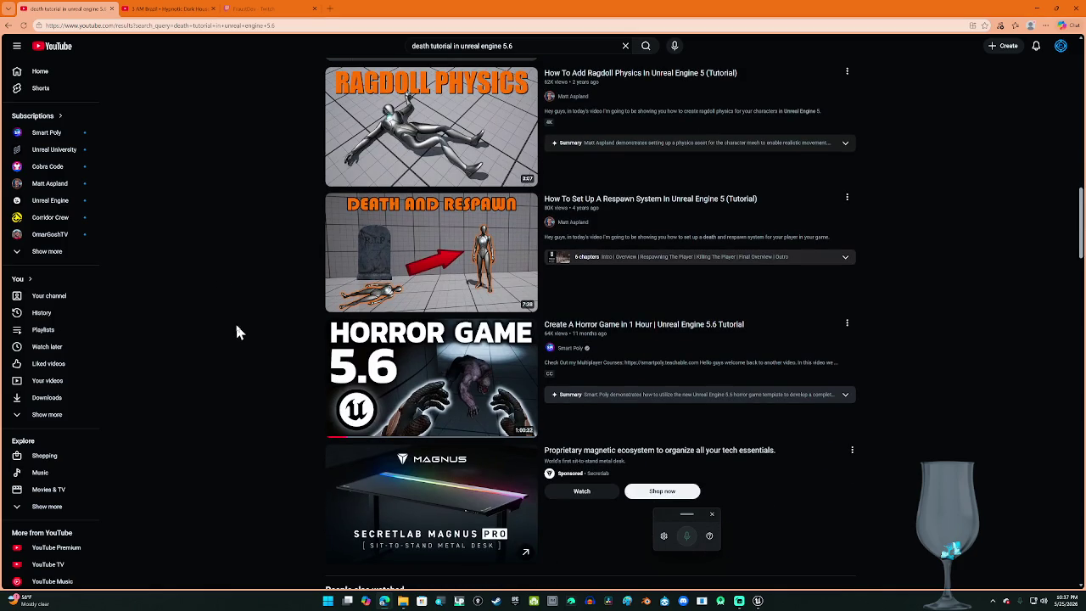
pyautogui.scroll(-4, 237, 331)
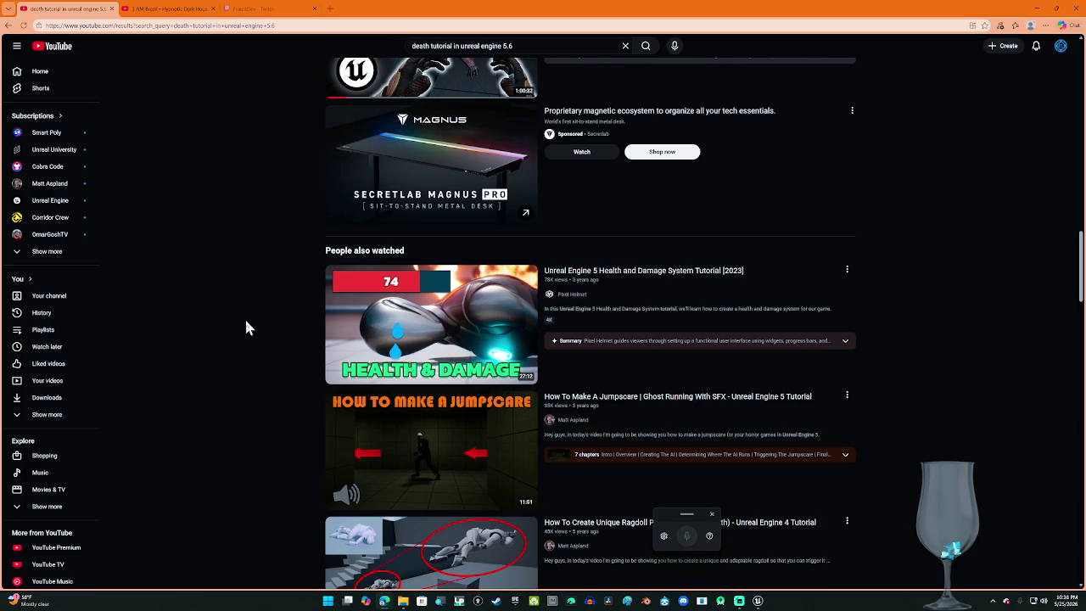
pyautogui.scroll(-2, 255, 342)
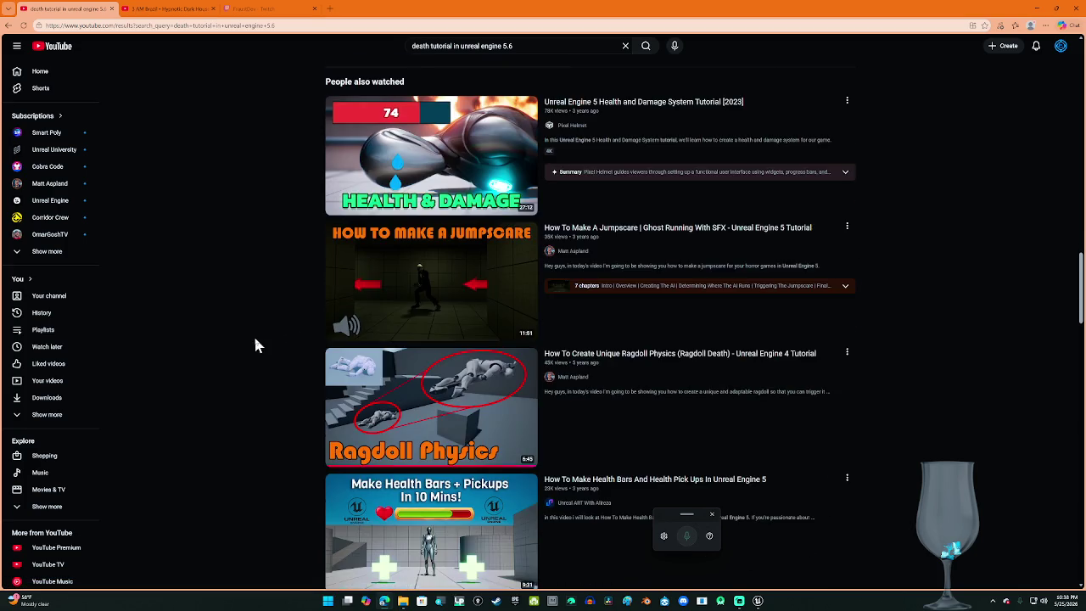
pyautogui.scroll(-2, 257, 346)
pyautogui.scroll(-5, 259, 344)
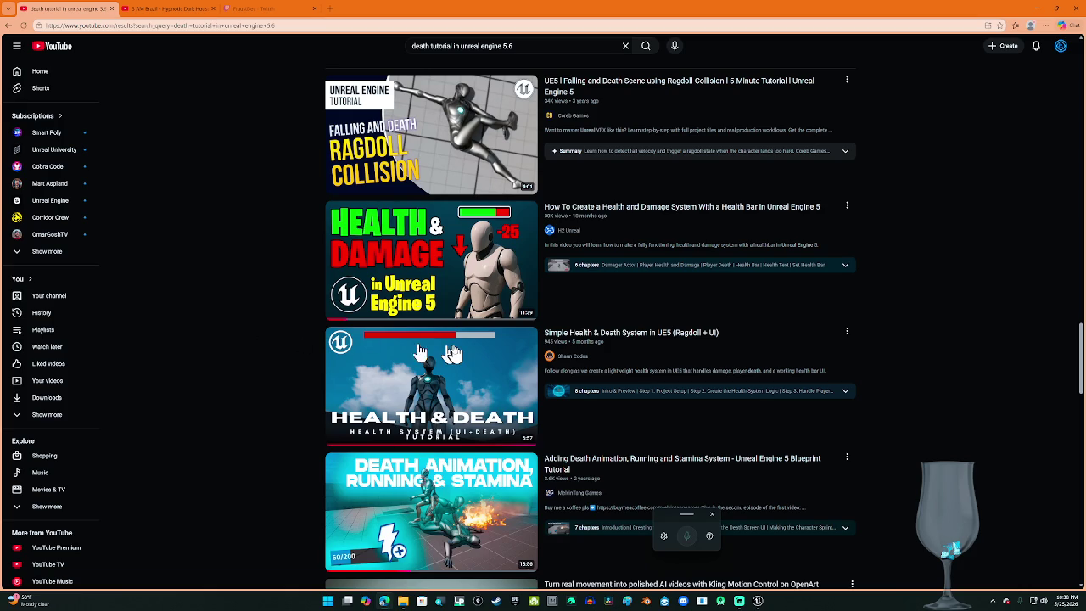
pyautogui.moveTo(458, 355)
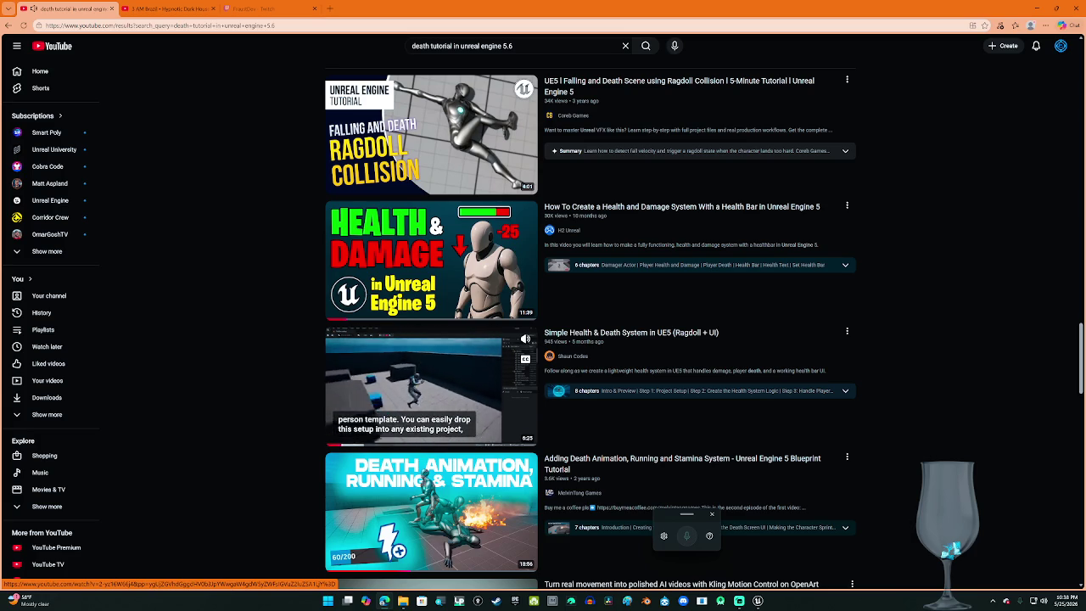
# Step: Open the Simple Health & Death System in UE5 video, skip the ad, and turn on captions
pyautogui.click(424, 382)
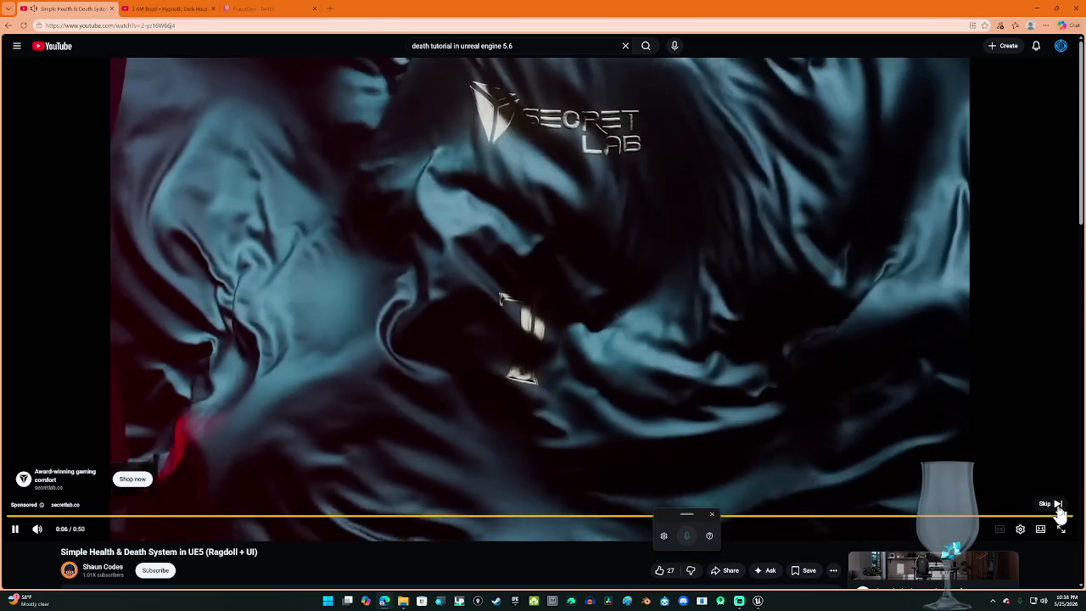
pyautogui.click(1055, 504)
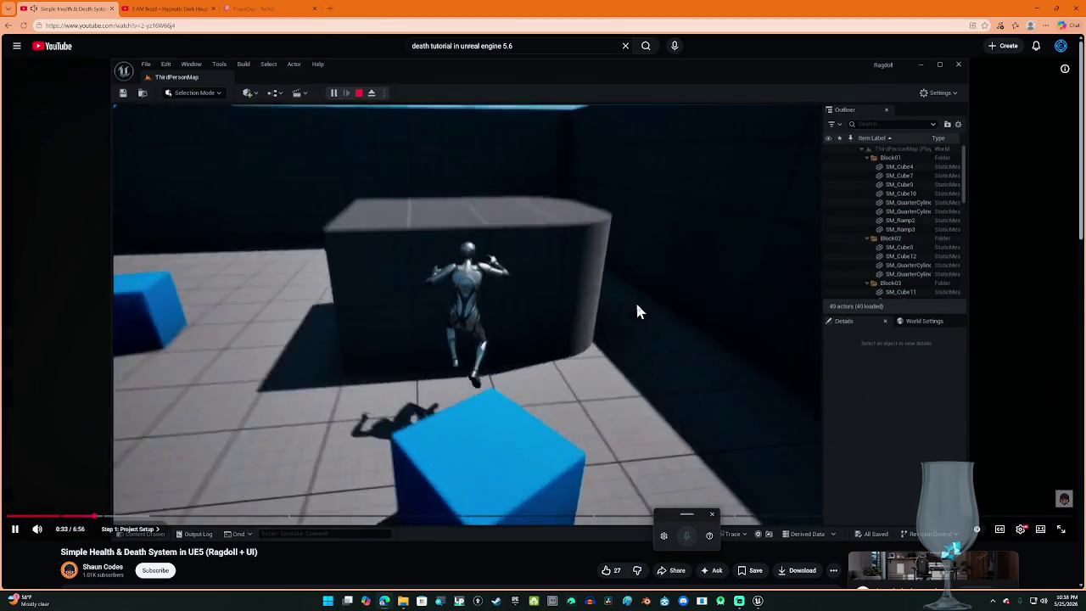
pyautogui.press('c')
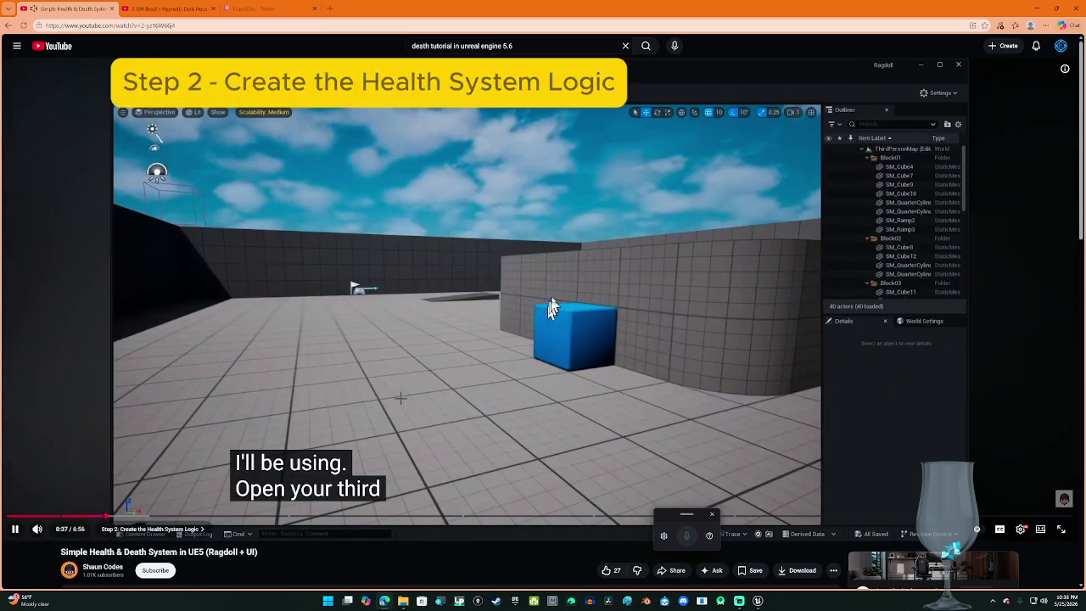
# Step: Pause the tutorial, move the browser to the left half, and pan to Event AnyDamage
pyautogui.press('k')
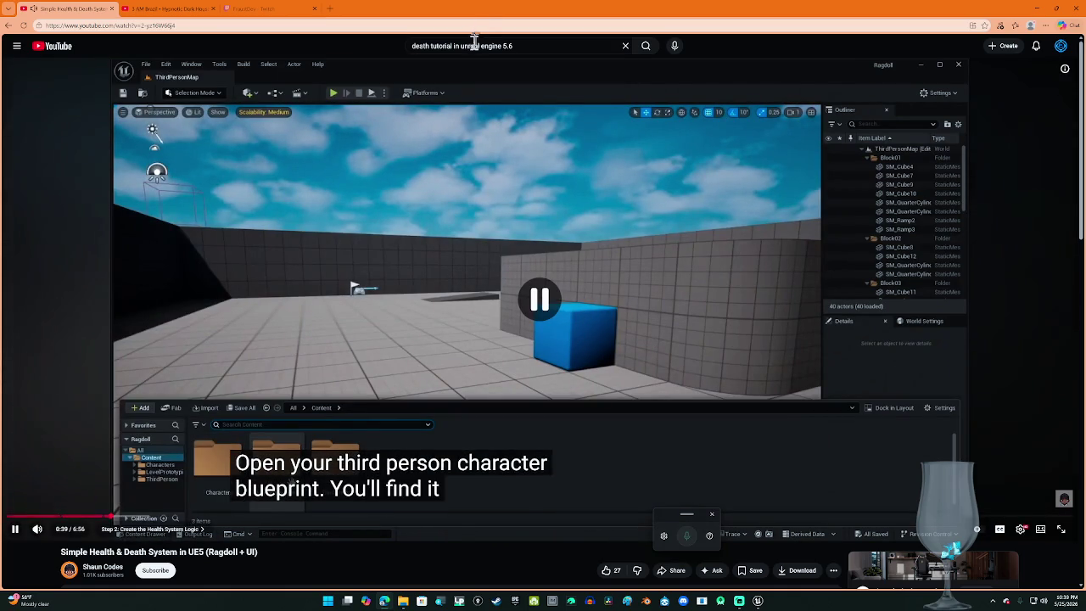
pyautogui.moveTo(489, 21)
pyautogui.mouseDown()
pyautogui.moveTo(110, 49)
pyautogui.moveTo(2, 91)
pyautogui.mouseUp()
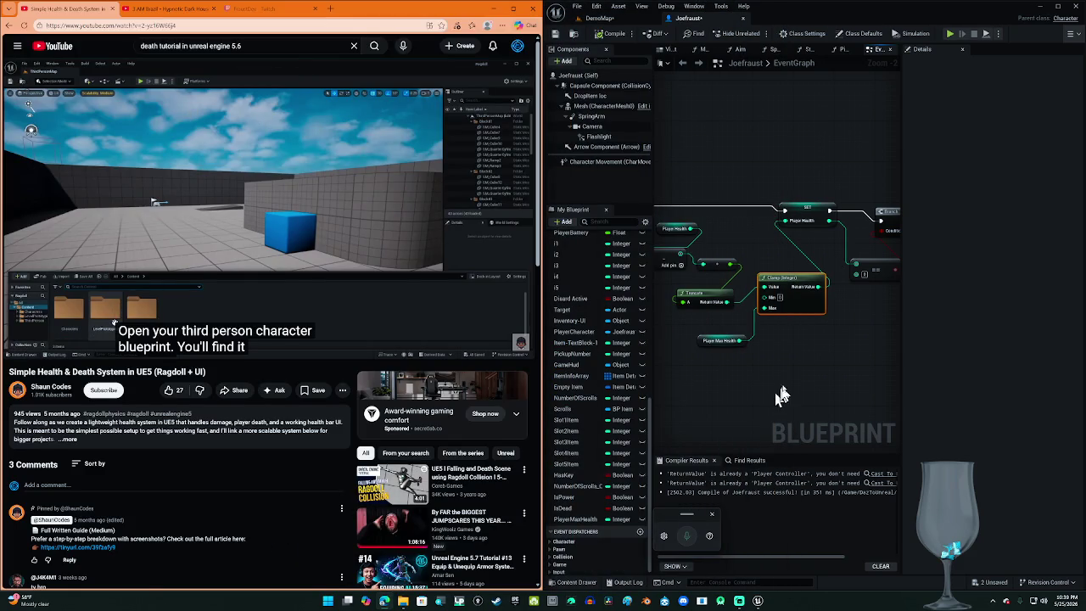
pyautogui.moveTo(788, 357); pyautogui.dragTo(923, 377)
pyautogui.scroll(-3, 776, 358)
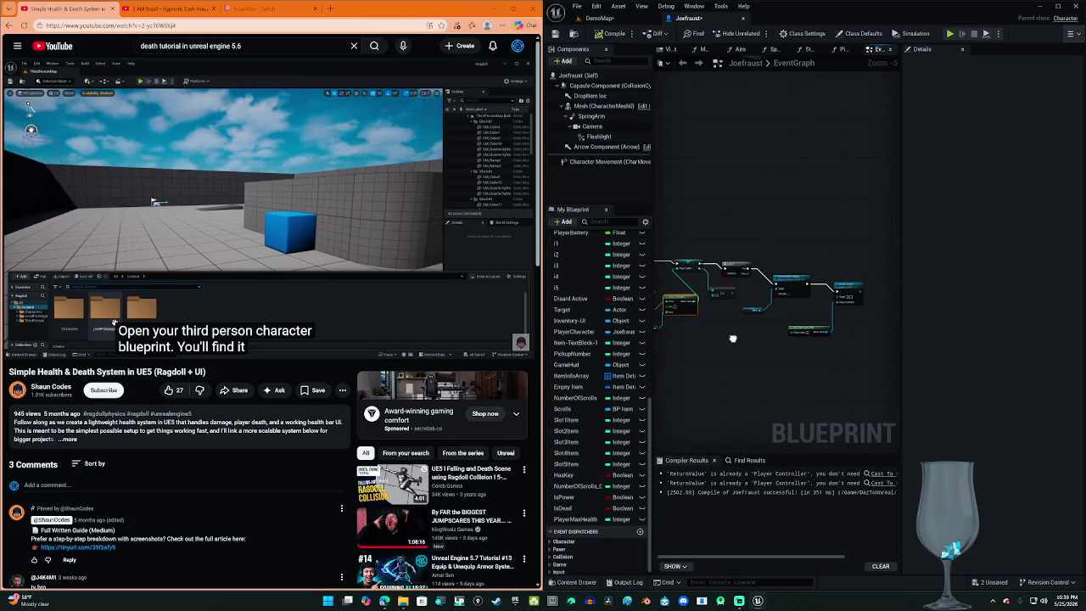
# Step: Delete the old player health nodes from Joefraust's event graph and recompile
pyautogui.moveTo(885, 212)
pyautogui.mouseDown()
pyautogui.moveTo(722, 335)
pyautogui.moveTo(720, 347)
pyautogui.moveTo(856, 239)
pyautogui.moveTo(724, 347)
pyautogui.mouseUp()
pyautogui.scroll(-2, 718, 344)
pyautogui.moveTo(829, 200)
pyautogui.mouseDown()
pyautogui.moveTo(712, 318)
pyautogui.moveTo(685, 316)
pyautogui.moveTo(691, 331)
pyautogui.mouseUp()
pyautogui.press('Delete')
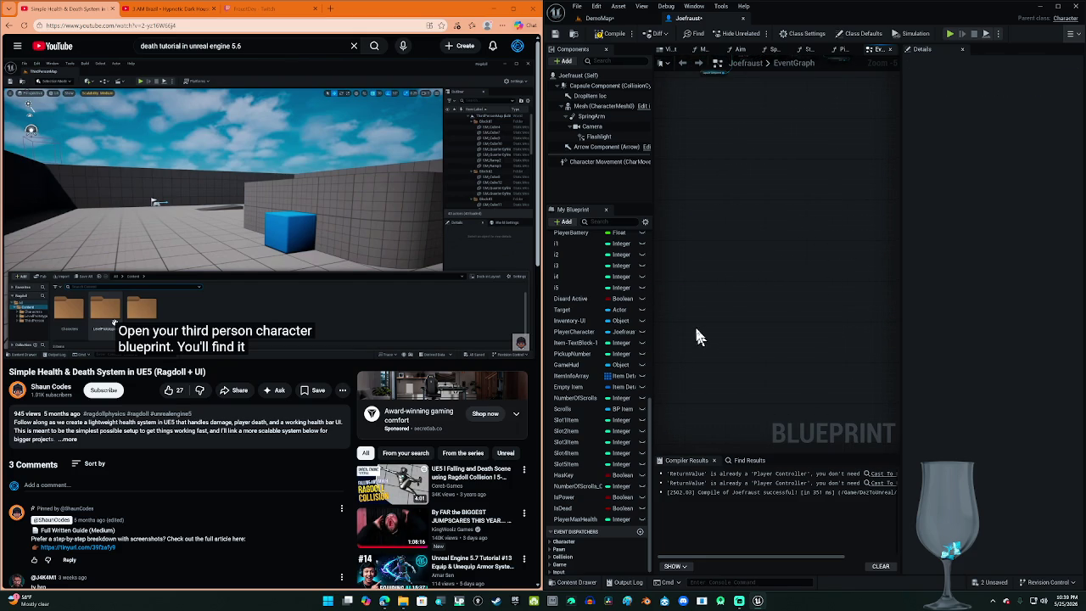
pyautogui.click(612, 34)
pyautogui.scroll(2, 609, 334)
pyautogui.scroll(6, 609, 334)
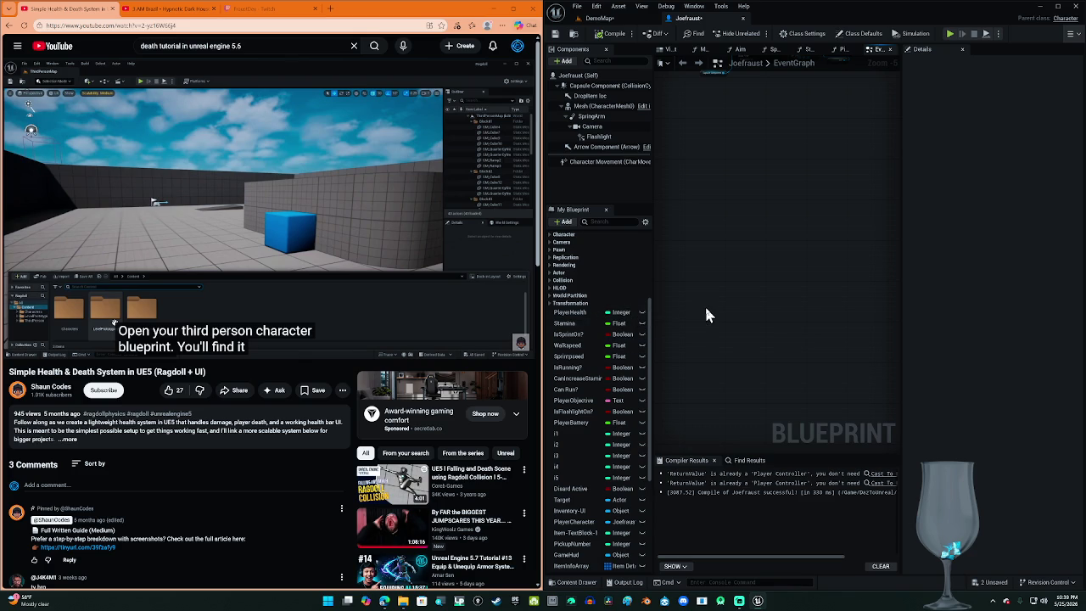
# Step: Pan to the Portal Interface node and delete it along with its Self node
pyautogui.moveTo(290, 233)
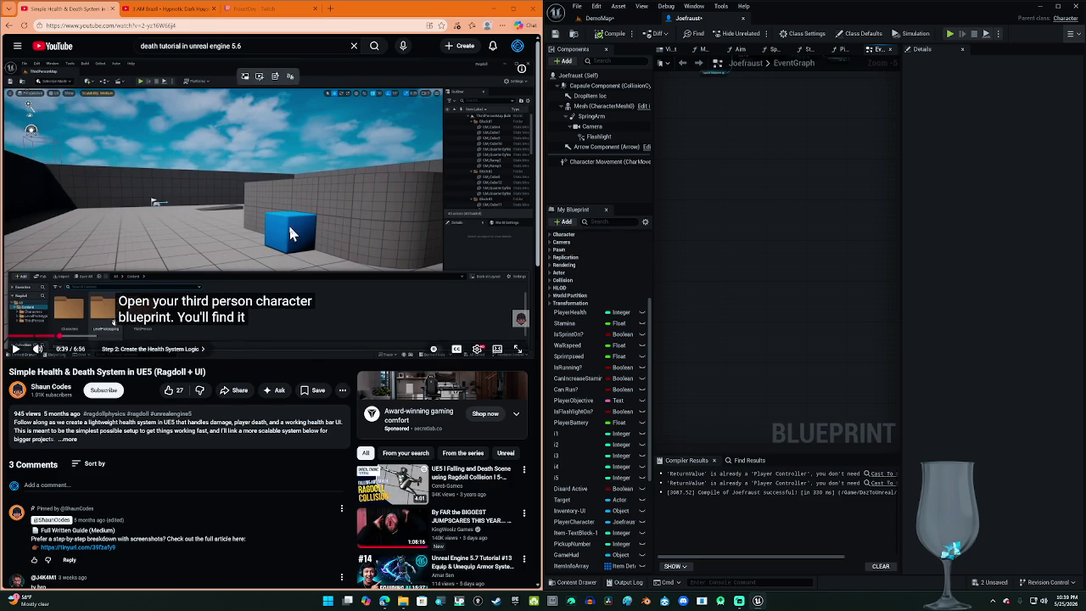
pyautogui.scroll(3, 759, 158)
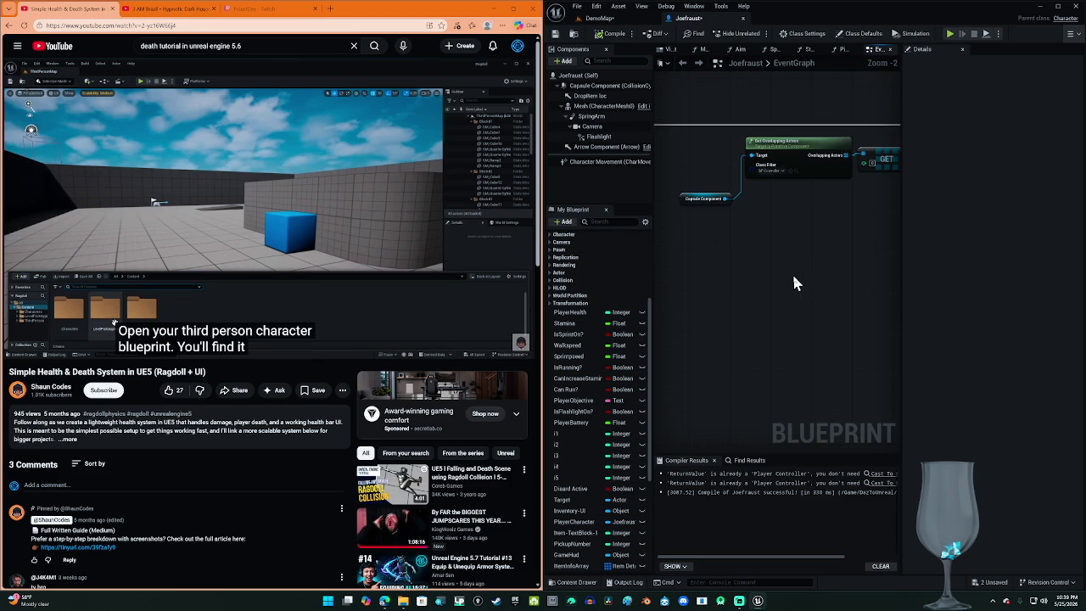
pyautogui.scroll(-2, 795, 282)
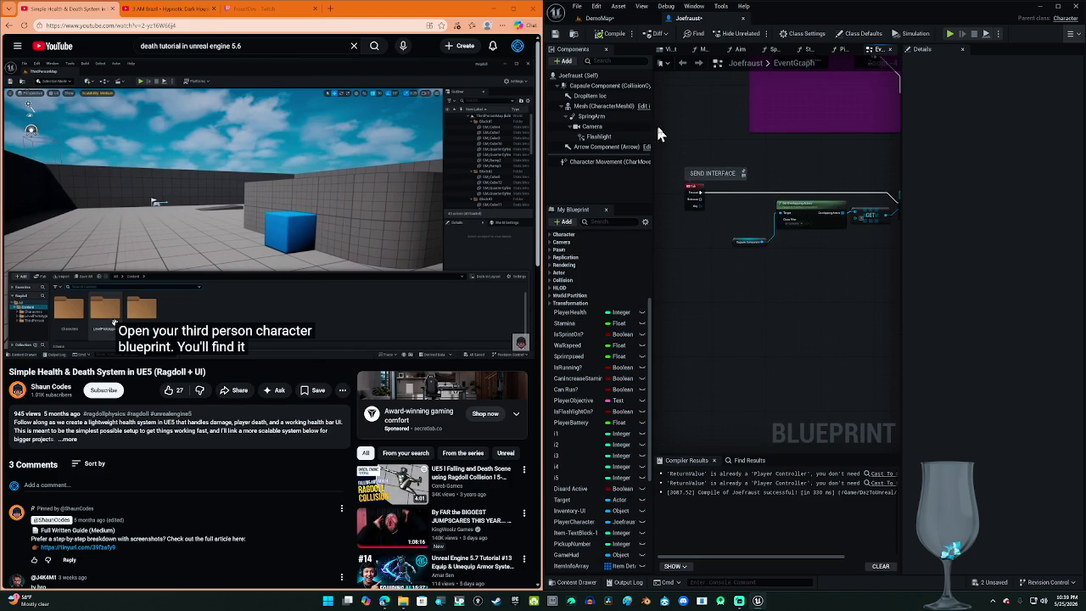
pyautogui.scroll(1, 712, 193)
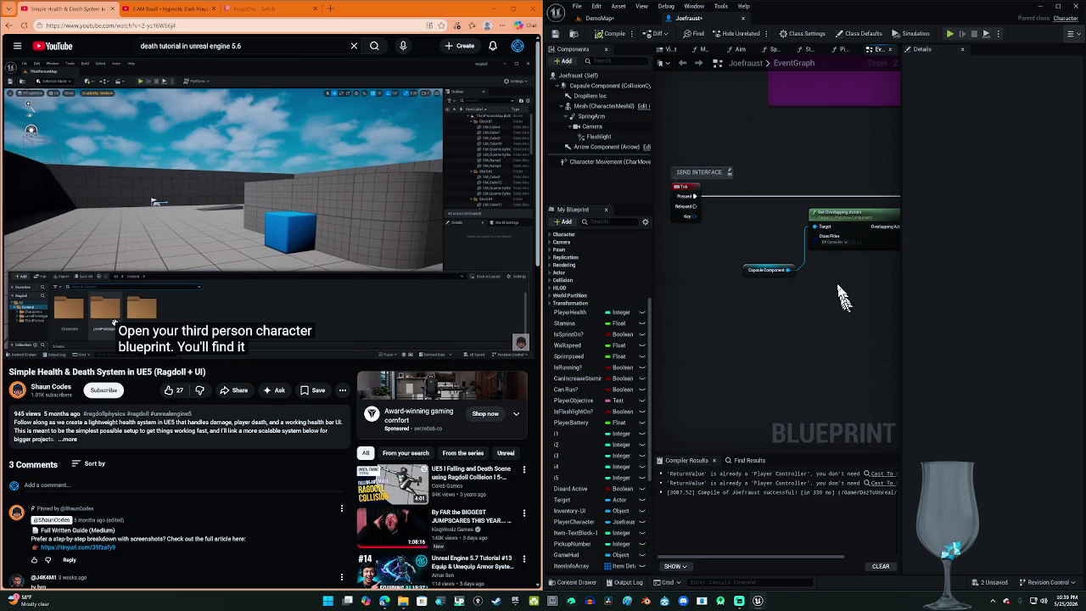
pyautogui.scroll(2, 853, 293)
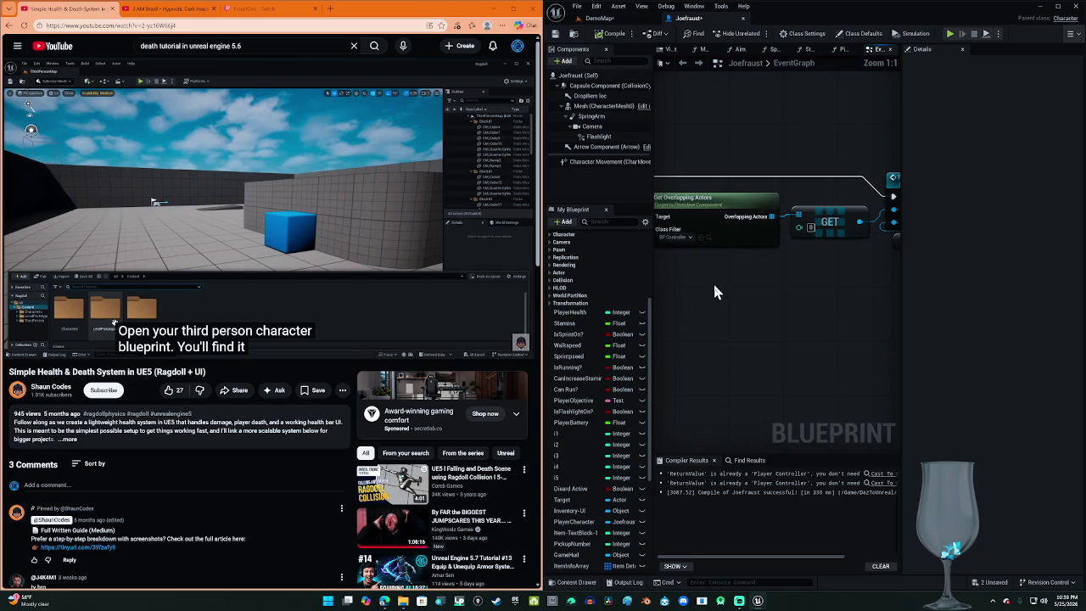
pyautogui.moveTo(712, 281); pyautogui.dragTo(535, 300)
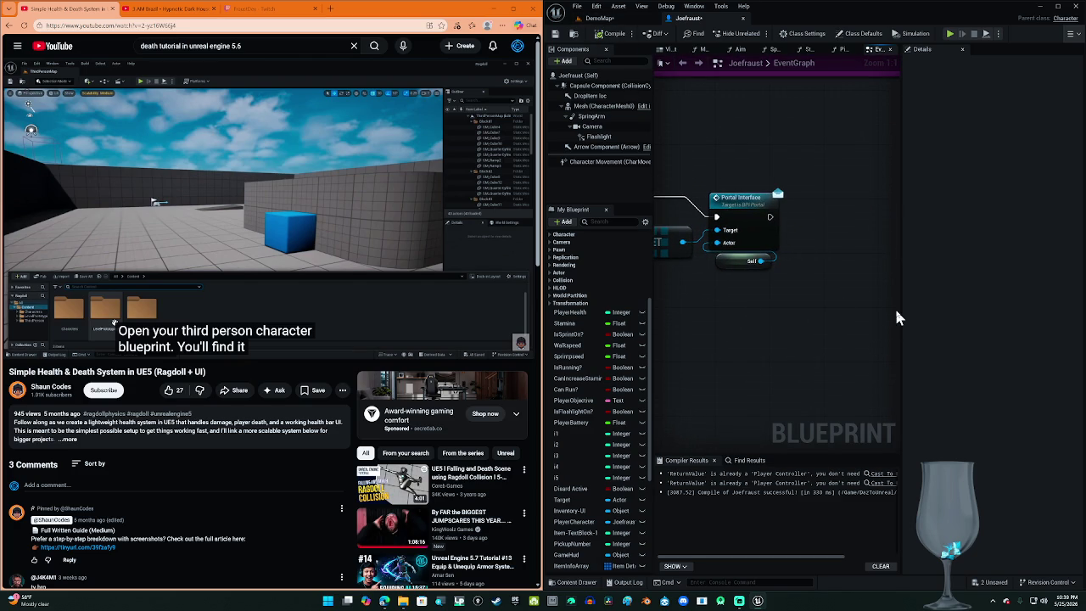
pyautogui.moveTo(796, 151)
pyautogui.mouseDown()
pyautogui.moveTo(727, 319)
pyautogui.moveTo(788, 291)
pyautogui.mouseUp()
pyautogui.press('Delete')
# Step: Remove the leftover GET node and the Send Interface node with the node below it
pyautogui.click(709, 239)
pyautogui.press('Delete')
pyautogui.hotkey('ctrl', 'z')
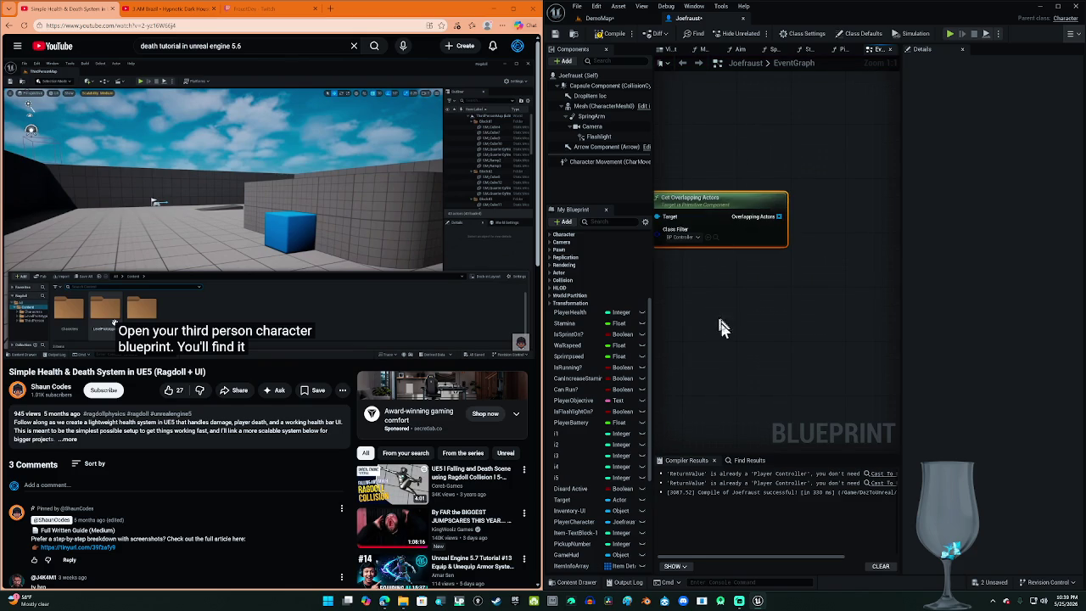
pyautogui.scroll(-5, 719, 327)
pyautogui.moveTo(789, 329); pyautogui.dragTo(693, 267)
pyautogui.press('Delete')
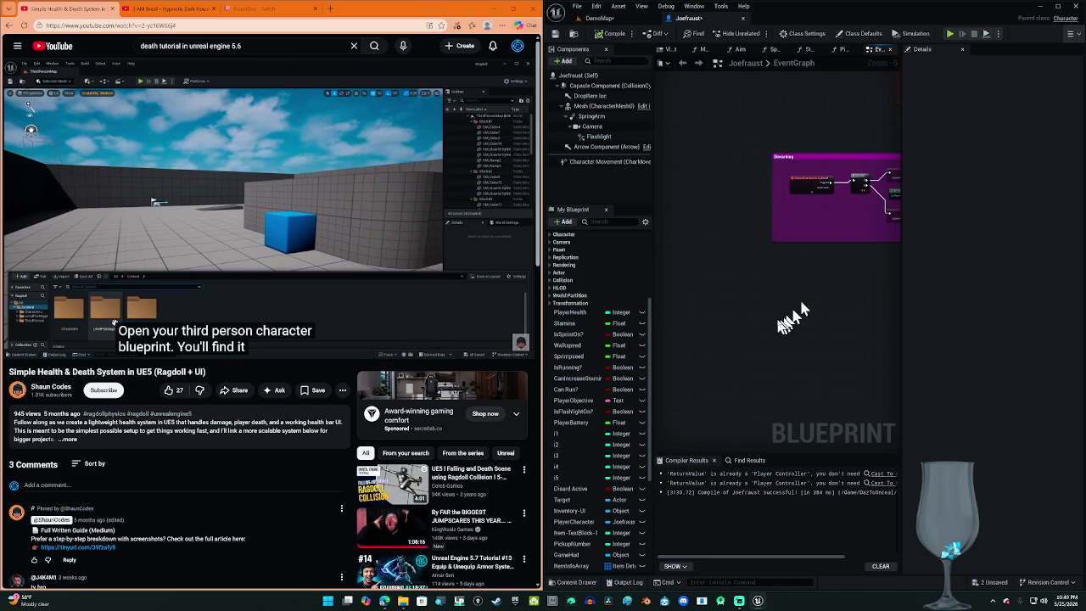
# Step: Play the tutorial on to 0:48, where it says to create a new float variable
pyautogui.scroll(3, 780, 327)
pyautogui.click(264, 208)
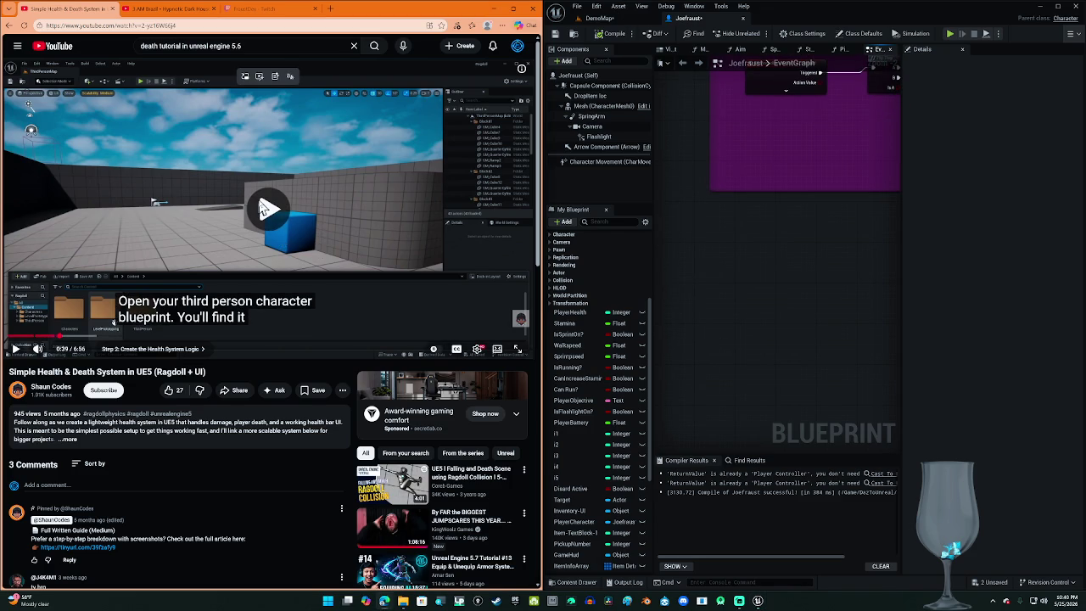
pyautogui.click(181, 264)
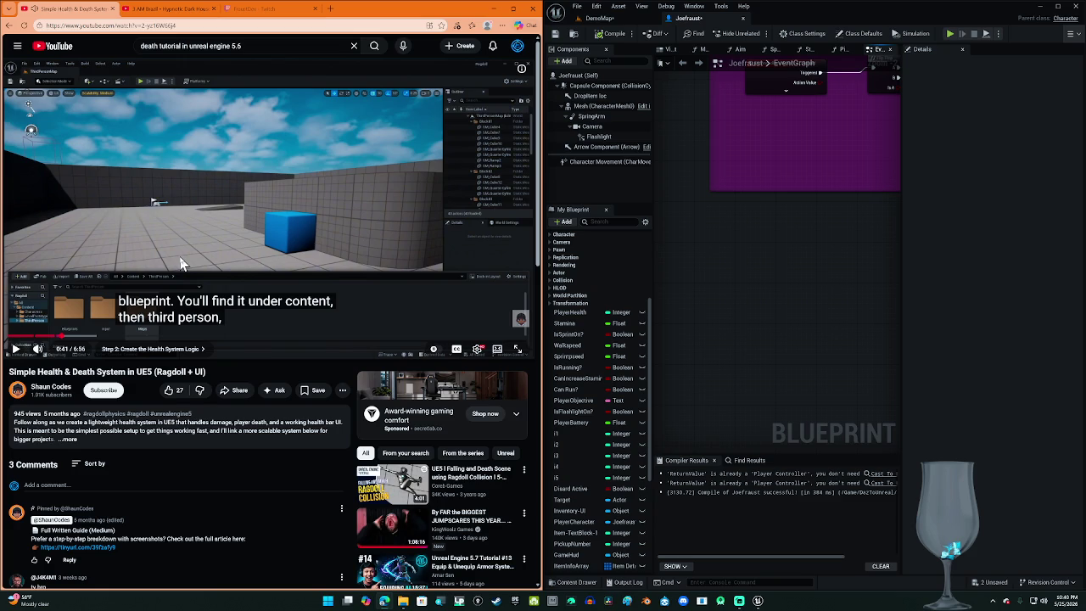
pyautogui.click(141, 314)
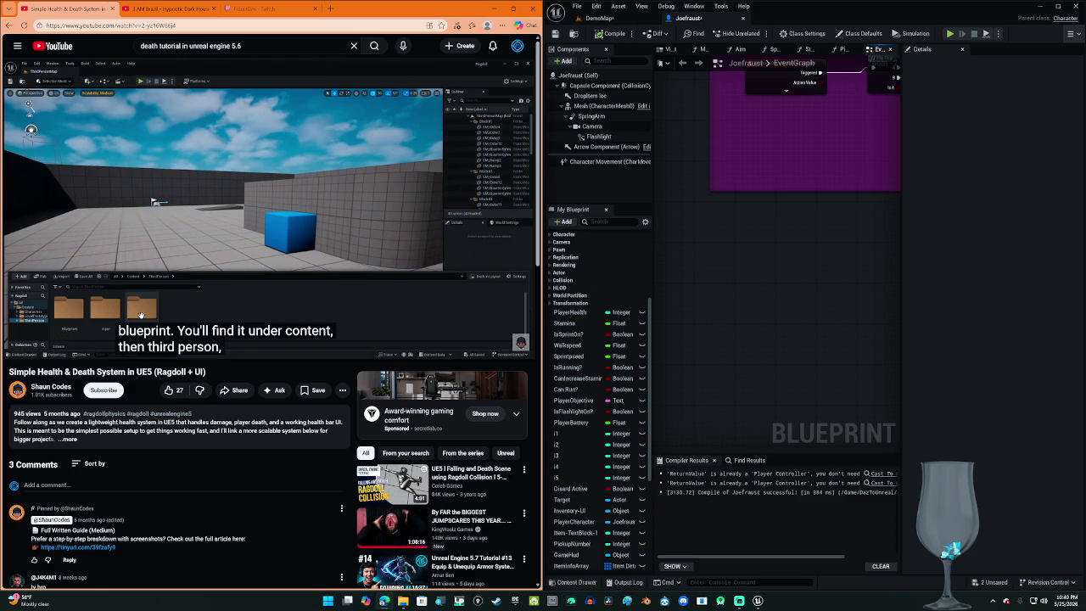
pyautogui.click(236, 232)
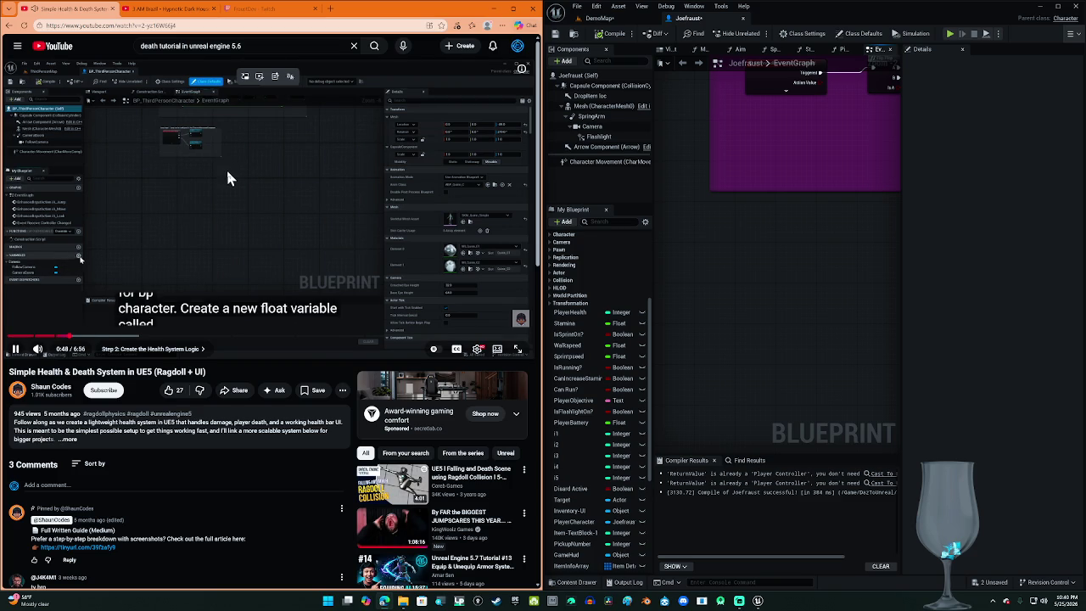
# Step: Pause the tutorial and open BP_EnemyBase from the Enemy folder
pyautogui.click(227, 175)
pyautogui.click(624, 26)
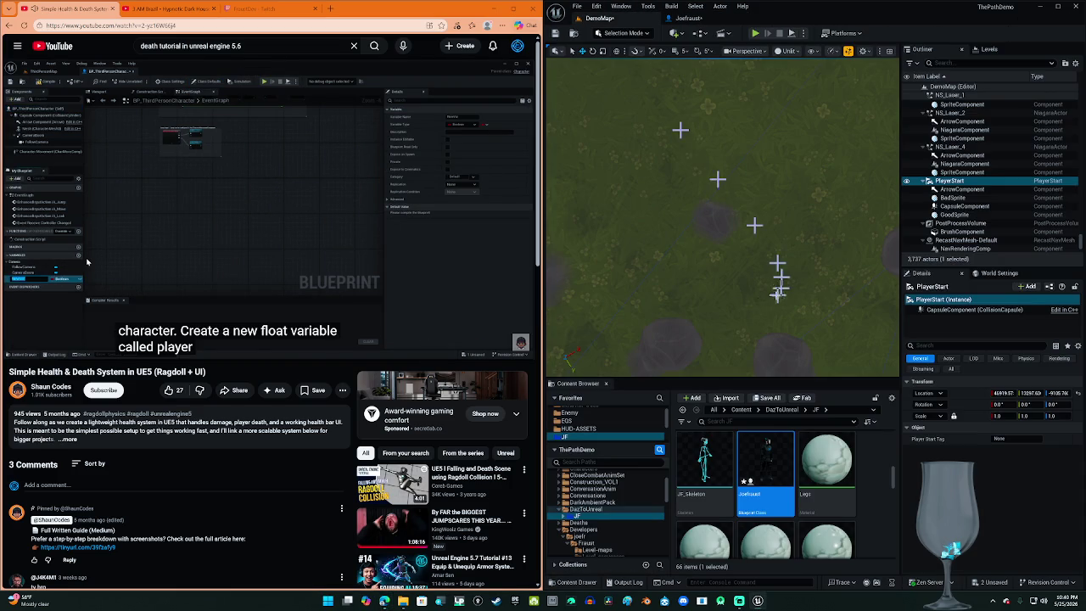
pyautogui.click(772, 488)
pyautogui.scroll(2, 591, 435)
pyautogui.click(588, 427)
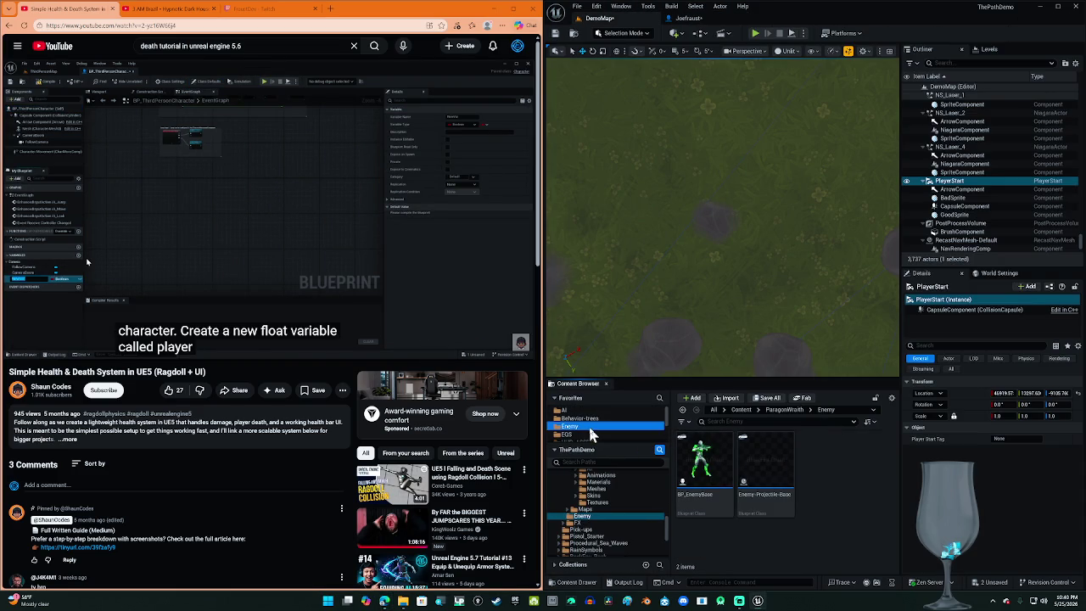
pyautogui.doubleClick(719, 456)
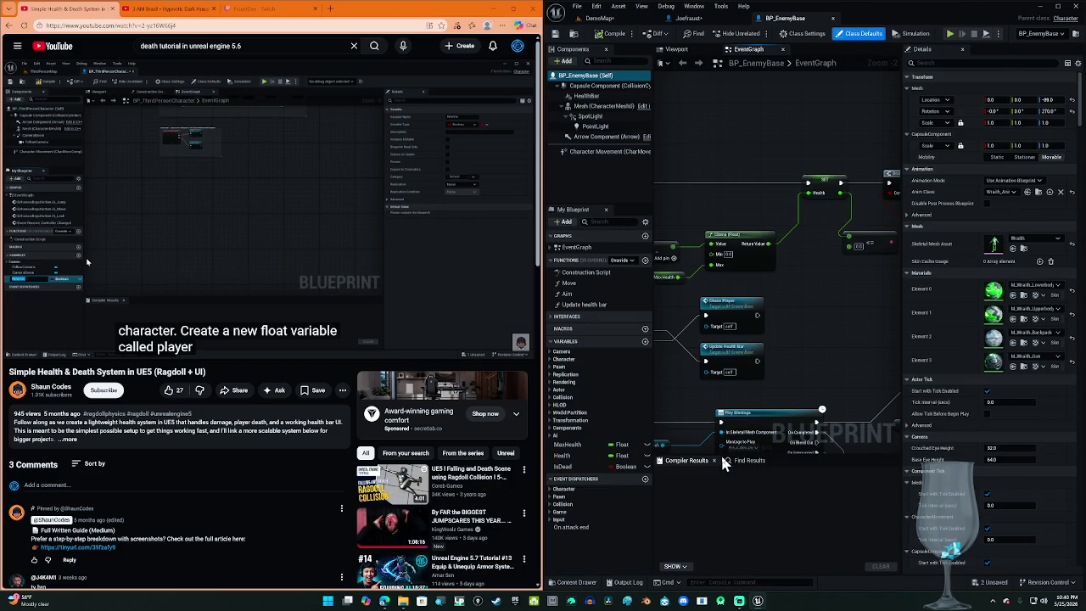
# Step: Delete the Branch, SET IsDead and <= comparison nodes from BP_EnemyBase
pyautogui.click(598, 447)
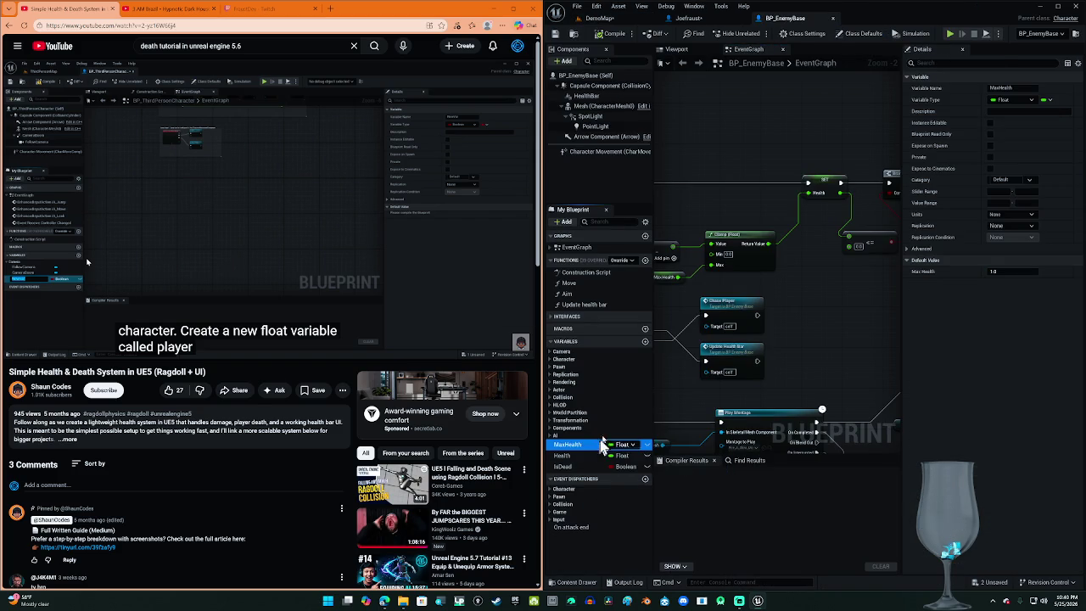
pyautogui.moveTo(759, 356)
pyautogui.mouseDown()
pyautogui.moveTo(747, 325)
pyautogui.moveTo(673, 328)
pyautogui.mouseUp()
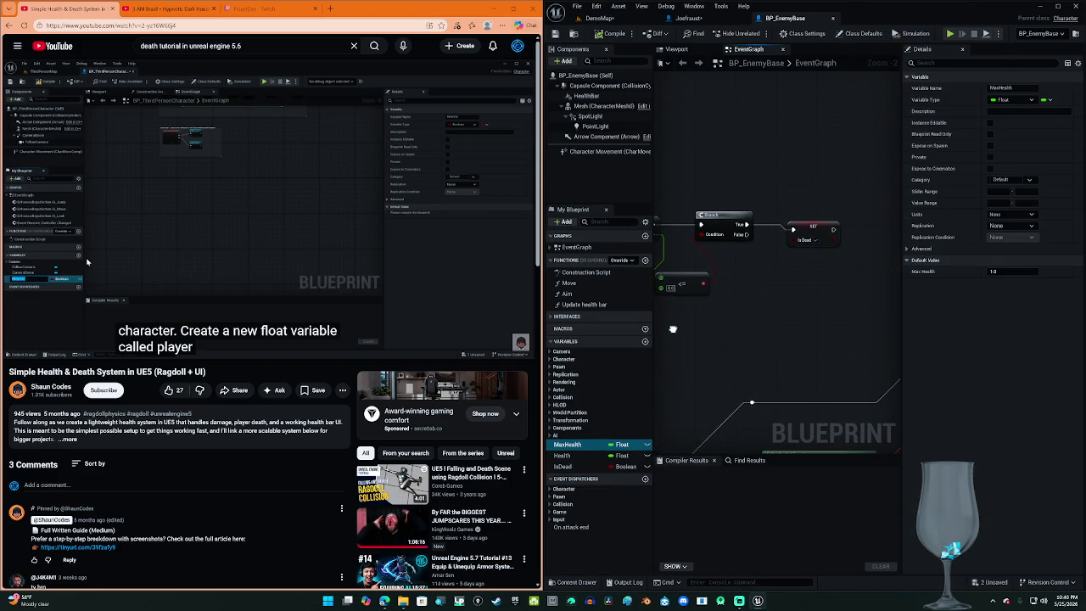
pyautogui.moveTo(827, 197)
pyautogui.mouseDown()
pyautogui.moveTo(763, 263)
pyautogui.moveTo(728, 273)
pyautogui.moveTo(730, 285)
pyautogui.mouseUp()
pyautogui.press('Delete')
pyautogui.moveTo(768, 146)
pyautogui.mouseDown()
pyautogui.moveTo(704, 315)
pyautogui.moveTo(670, 338)
pyautogui.mouseUp()
pyautogui.press('Delete')
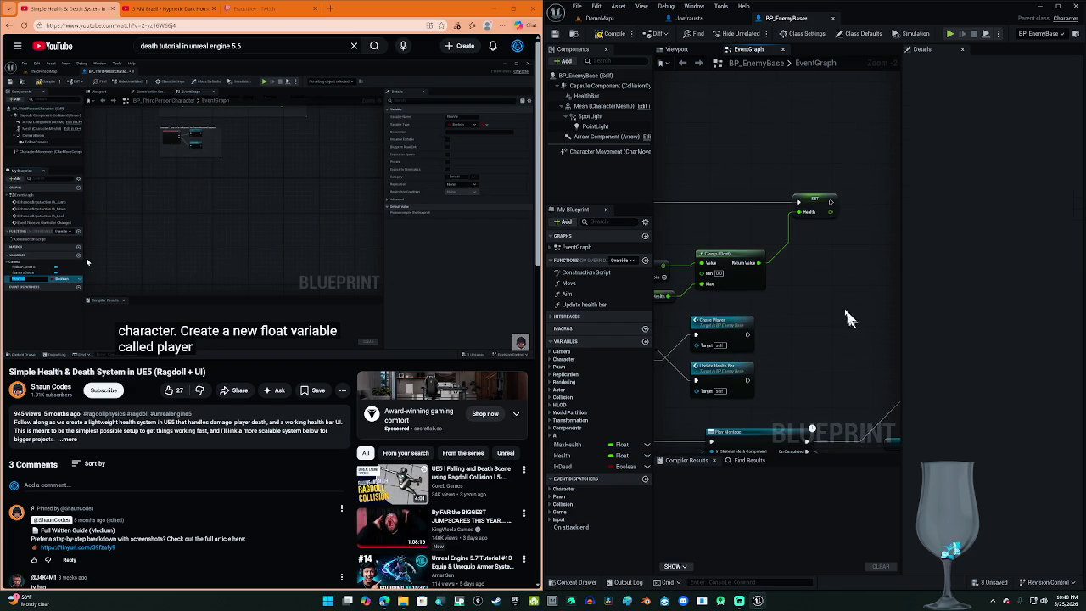
# Step: Delete SET Health, Clamp, Event AnyDamage, Health, Add and Max Health nodes, then compile
pyautogui.moveTo(848, 145); pyautogui.dragTo(722, 269)
pyautogui.press('Delete')
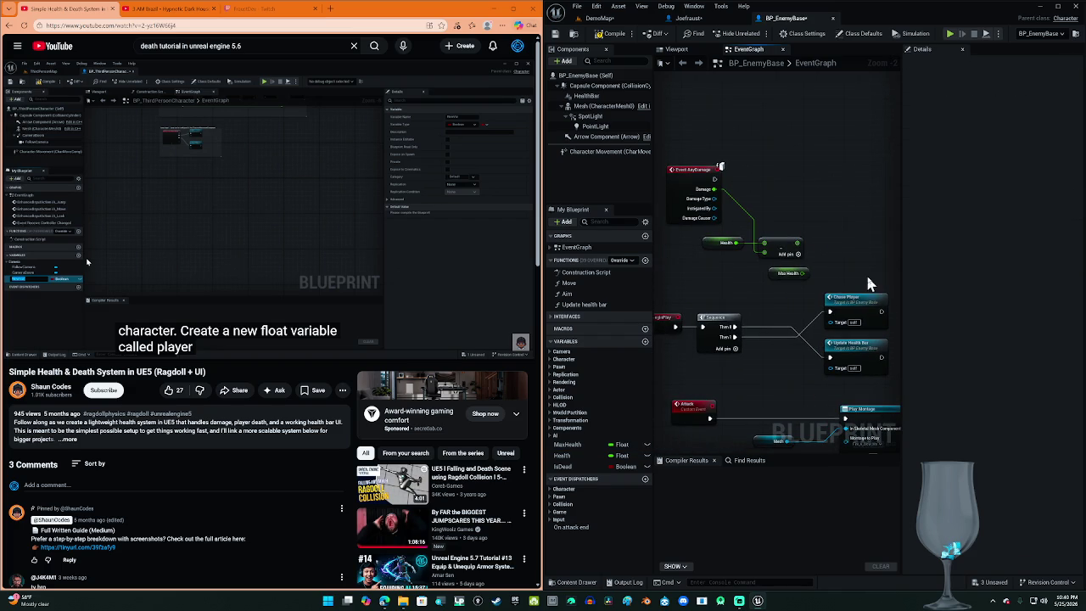
pyautogui.moveTo(799, 138)
pyautogui.mouseDown()
pyautogui.moveTo(721, 267)
pyautogui.moveTo(675, 280)
pyautogui.moveTo(692, 287)
pyautogui.mouseUp()
pyautogui.press('Delete')
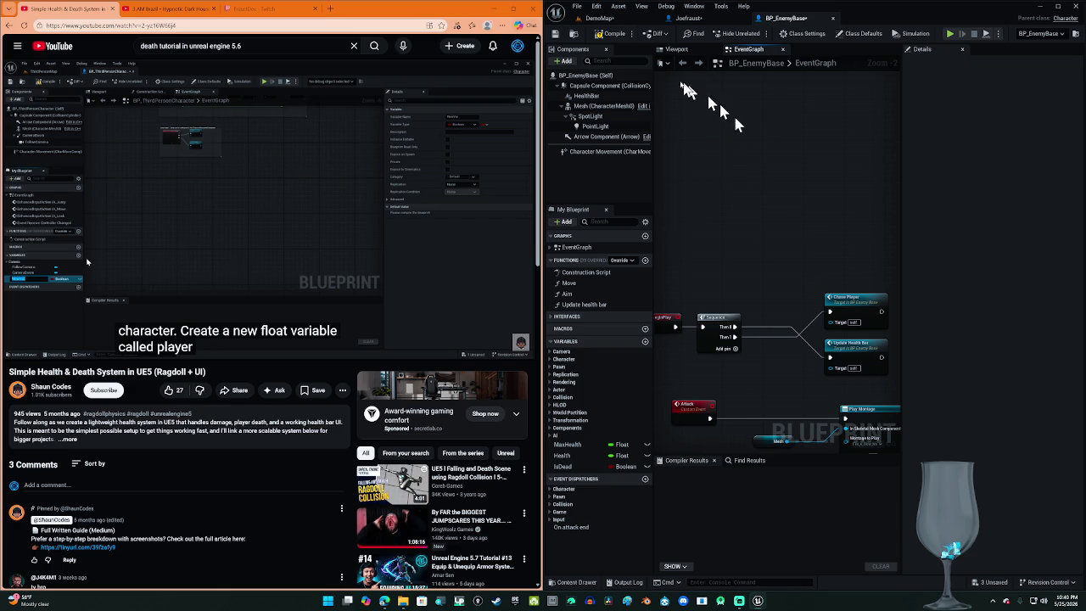
pyautogui.click(615, 38)
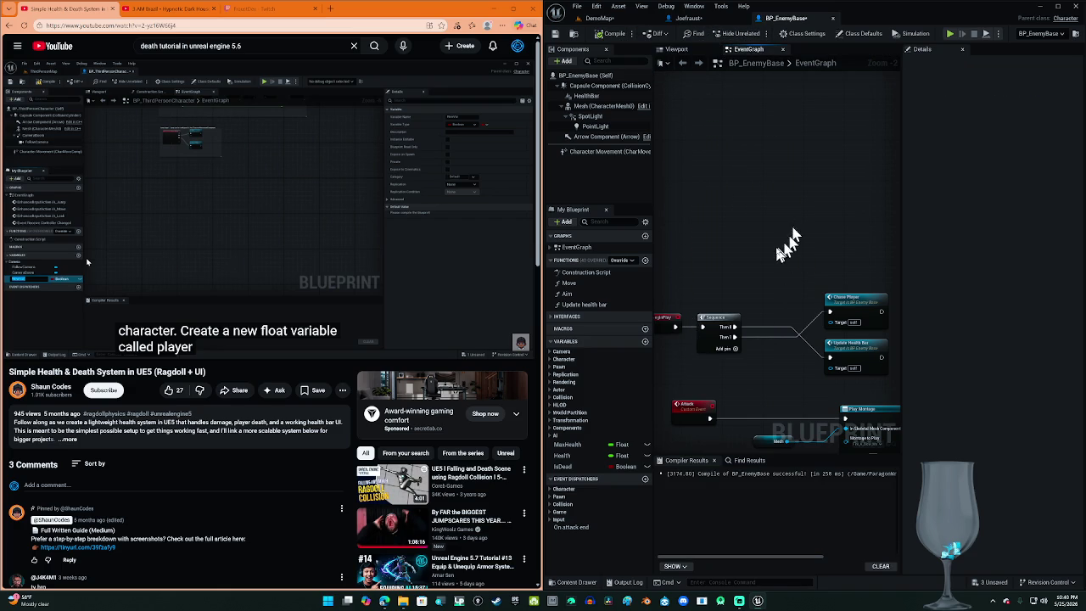
# Step: Review the Play Montage, AI MoveTo and Event Heal nodes and the Health variables
pyautogui.moveTo(772, 288)
pyautogui.mouseDown()
pyautogui.moveTo(740, 59)
pyautogui.moveTo(683, 64)
pyautogui.mouseUp()
pyautogui.moveTo(703, 230)
pyautogui.mouseDown()
pyautogui.moveTo(792, 230)
pyautogui.moveTo(729, 161)
pyautogui.moveTo(644, 169)
pyautogui.mouseUp()
pyautogui.moveTo(747, 280); pyautogui.dragTo(807, 174)
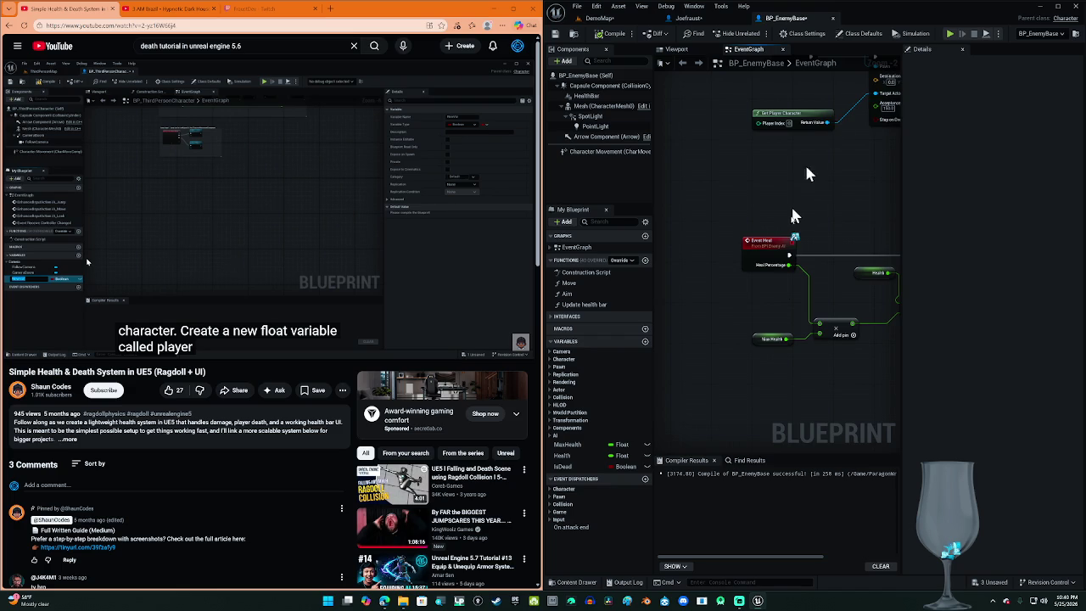
pyautogui.scroll(2, 757, 336)
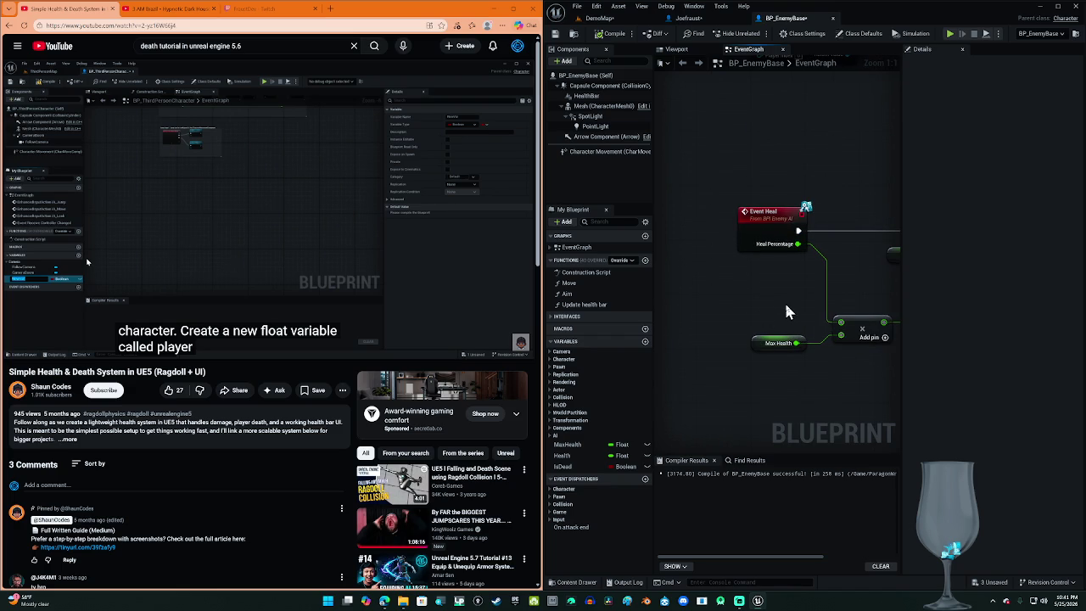
pyautogui.moveTo(786, 309); pyautogui.dragTo(649, 250)
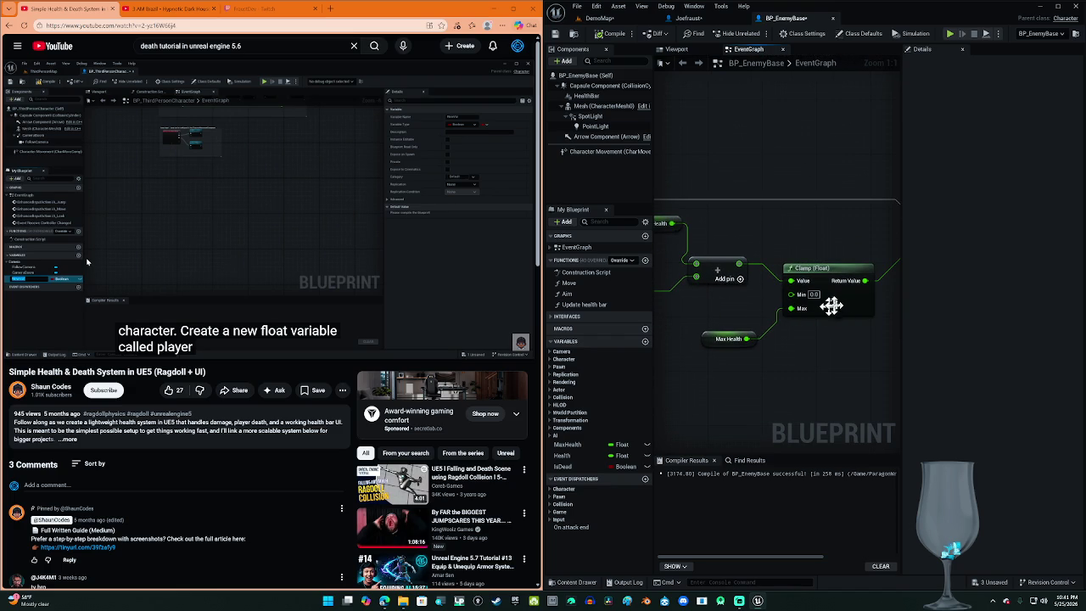
pyautogui.moveTo(720, 325); pyautogui.dragTo(743, 329)
pyautogui.click(744, 327)
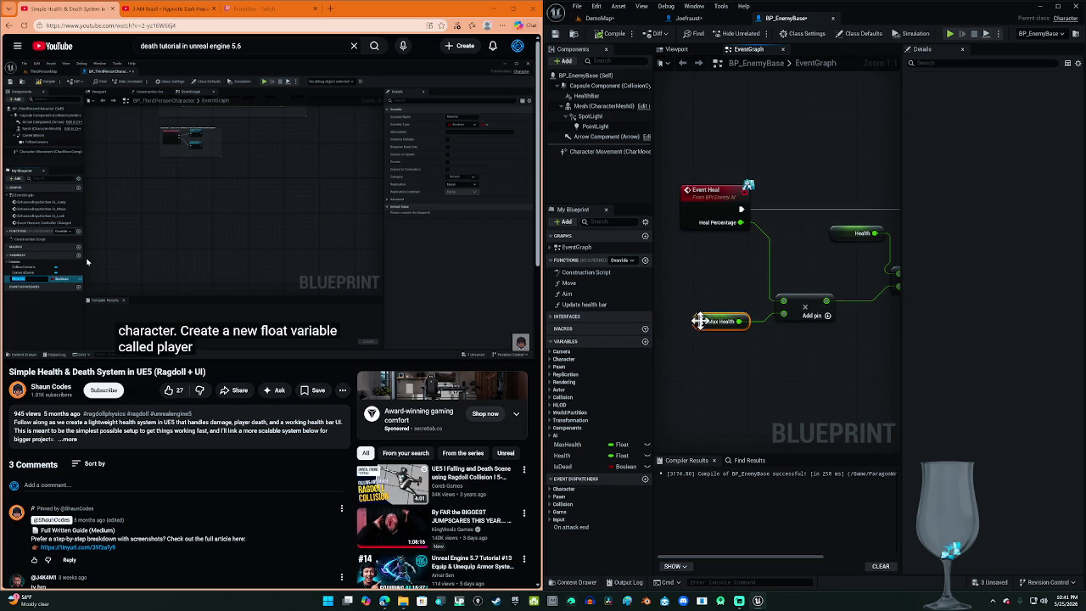
pyautogui.click(861, 236)
# Step: Look over the Clamp, Get Socket Transform, Delay, SpawnActor and Play Sound 2D nodes
pyautogui.moveTo(856, 264); pyautogui.dragTo(441, 306)
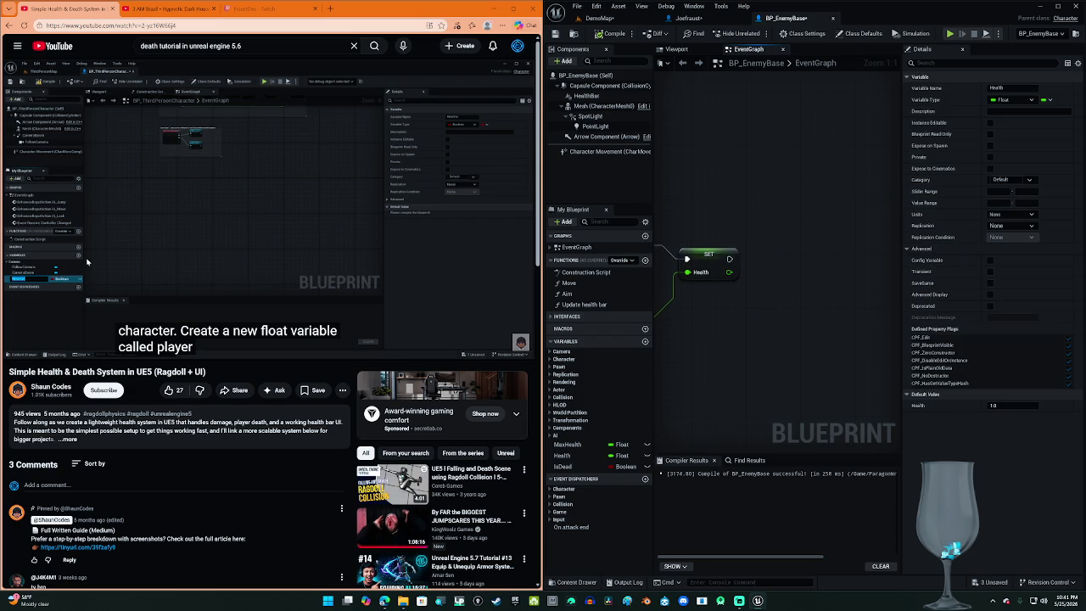
pyautogui.scroll(-3, 806, 93)
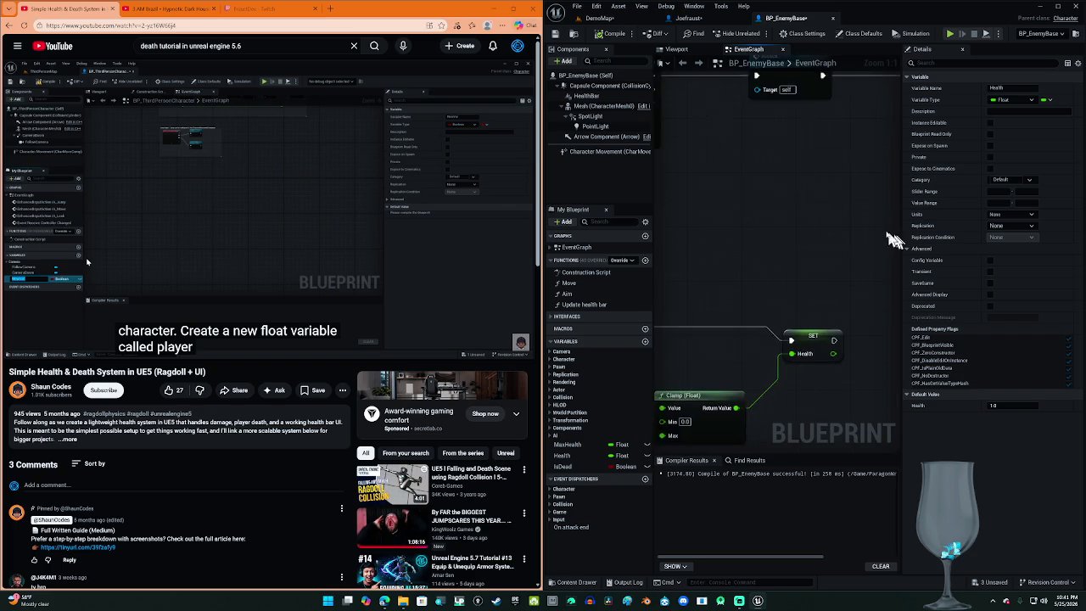
pyautogui.moveTo(782, 194)
pyautogui.mouseDown()
pyautogui.moveTo(790, 265)
pyautogui.moveTo(867, 272)
pyautogui.moveTo(959, 243)
pyautogui.mouseUp()
pyautogui.moveTo(747, 349)
pyautogui.mouseDown()
pyautogui.moveTo(662, 170)
pyautogui.moveTo(708, 320)
pyautogui.mouseUp()
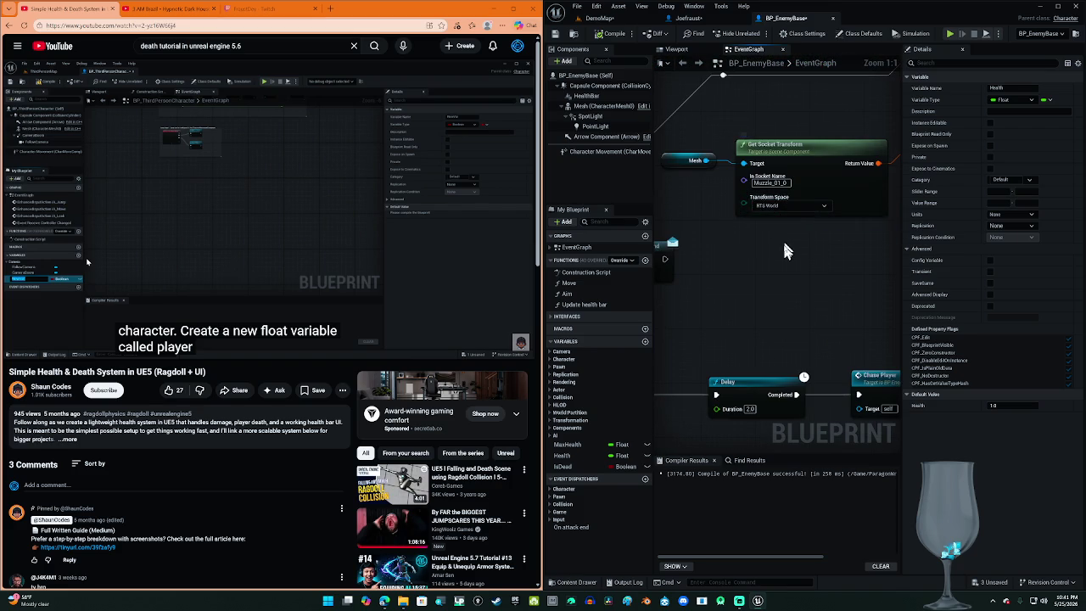
pyautogui.scroll(2, 781, 241)
pyautogui.moveTo(713, 344); pyautogui.dragTo(574, 363)
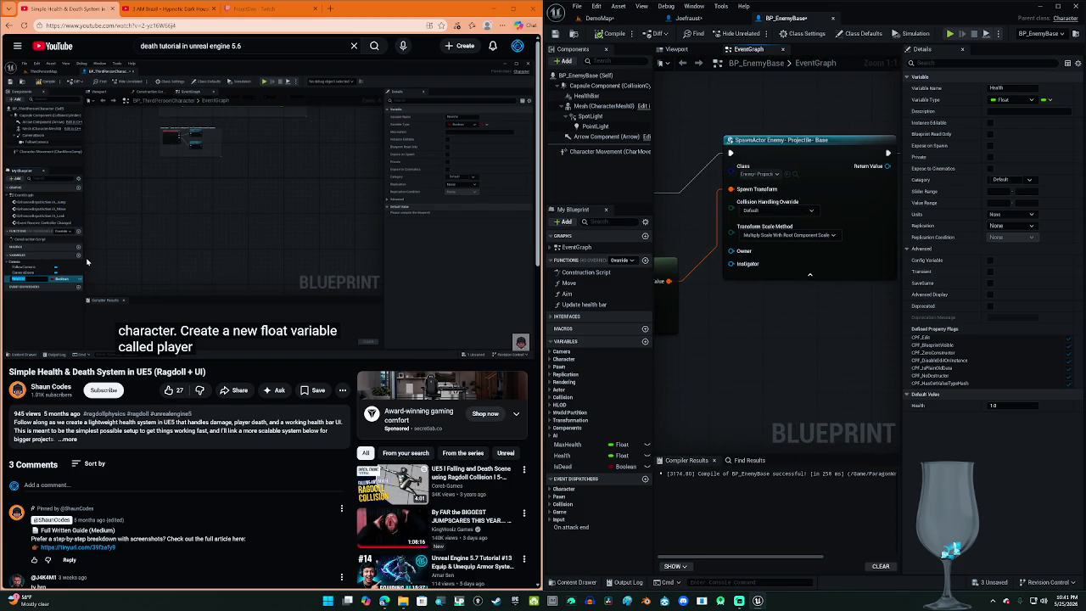
pyautogui.moveTo(704, 356)
pyautogui.mouseDown()
pyautogui.moveTo(722, 340)
pyautogui.moveTo(828, 335)
pyautogui.mouseUp()
pyautogui.scroll(-6, 739, 344)
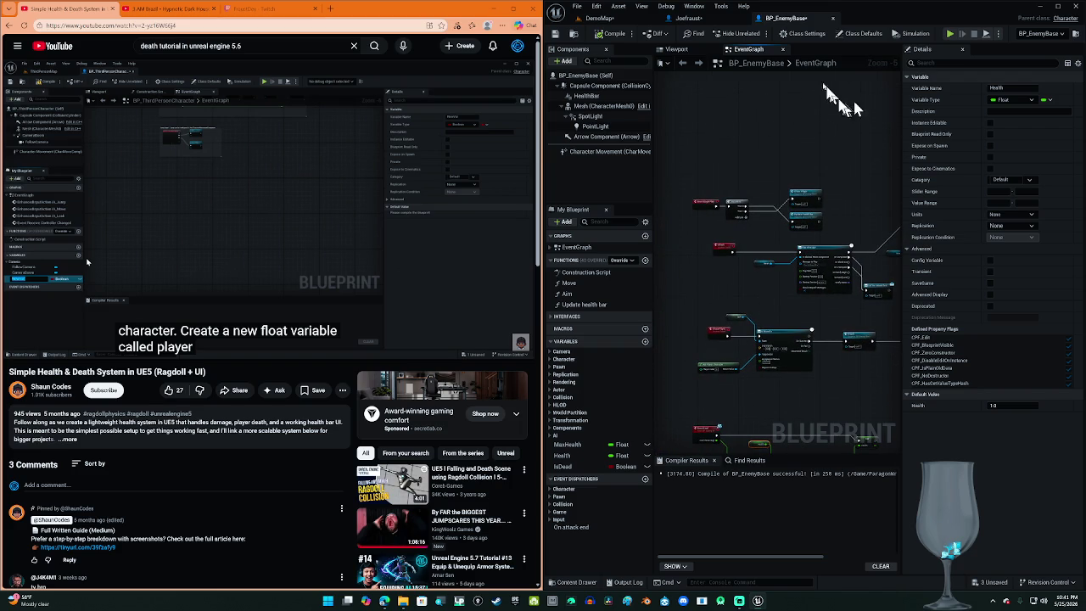
pyautogui.scroll(3, 730, 161)
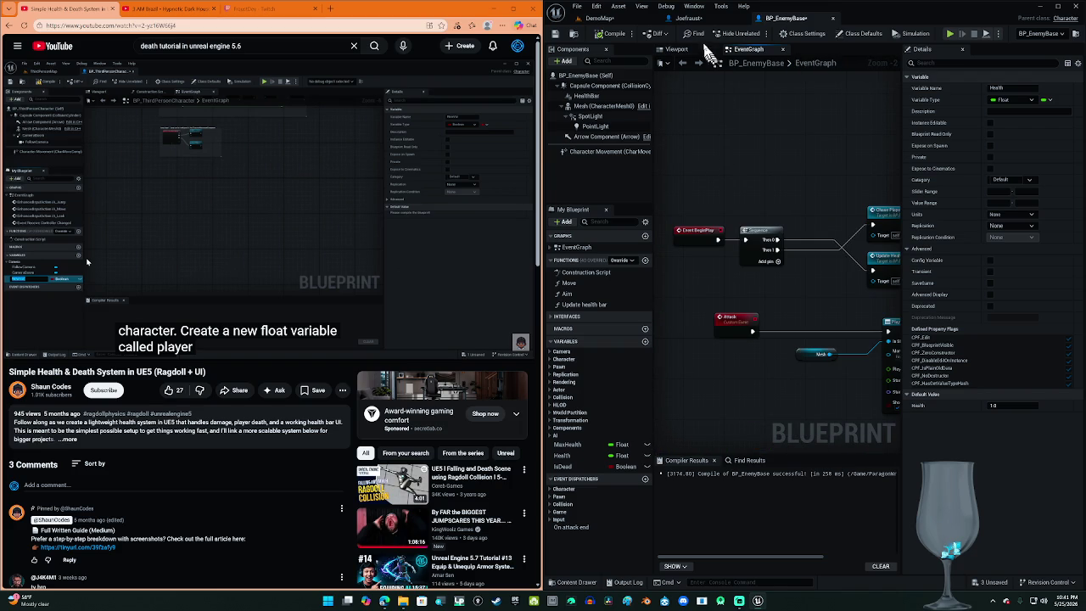
pyautogui.click(602, 18)
# Step: Save all changes and tilt the level view over the trees and ruins
pyautogui.click(576, 7)
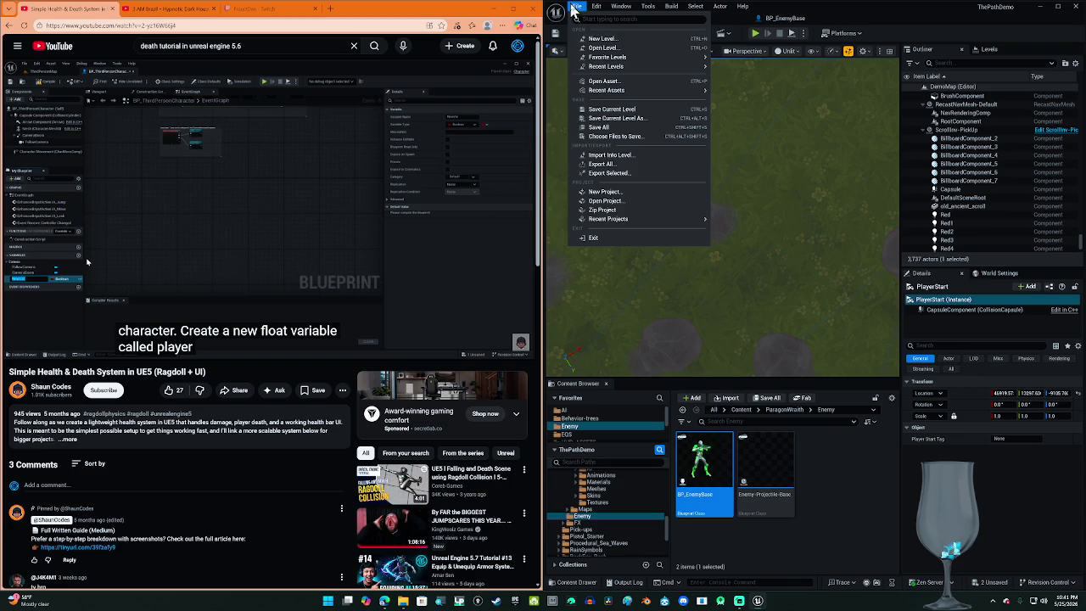
pyautogui.click(645, 129)
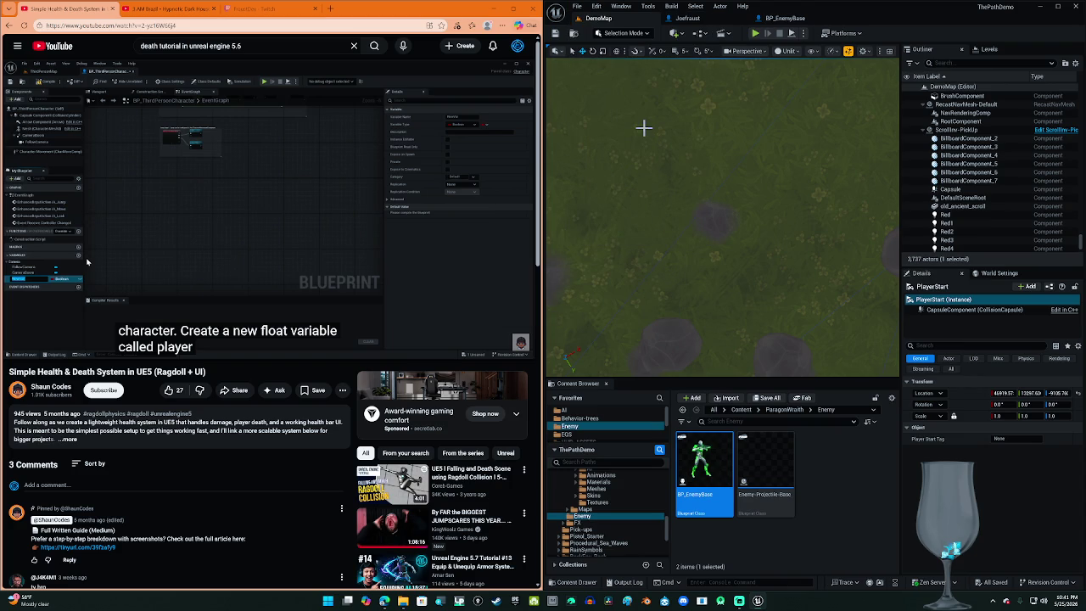
pyautogui.moveTo(727, 170); pyautogui.dragTo(696, 240)
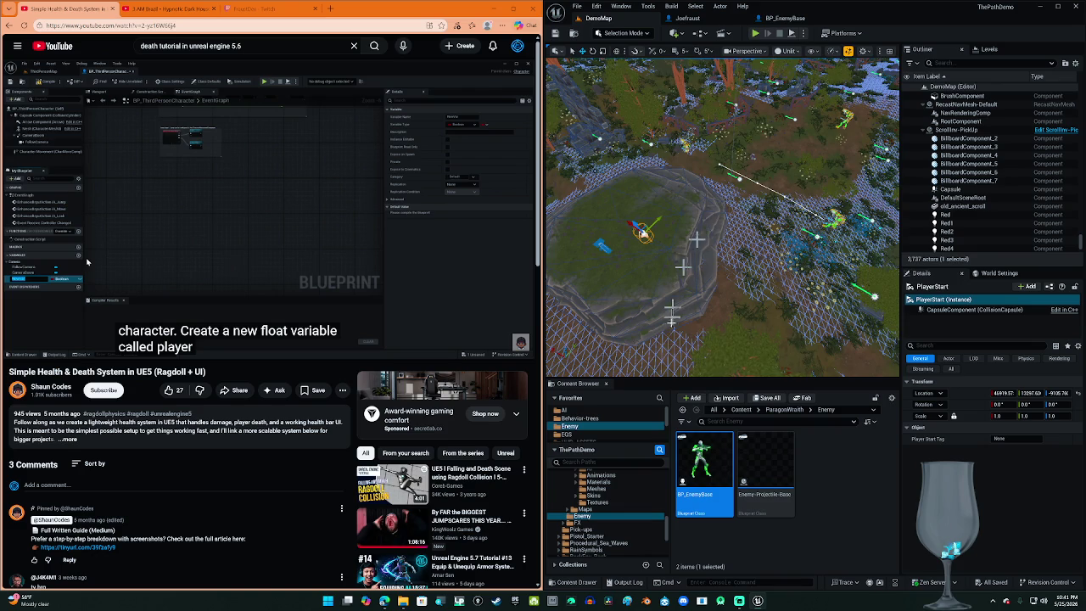
pyautogui.scroll(-3, 583, 440)
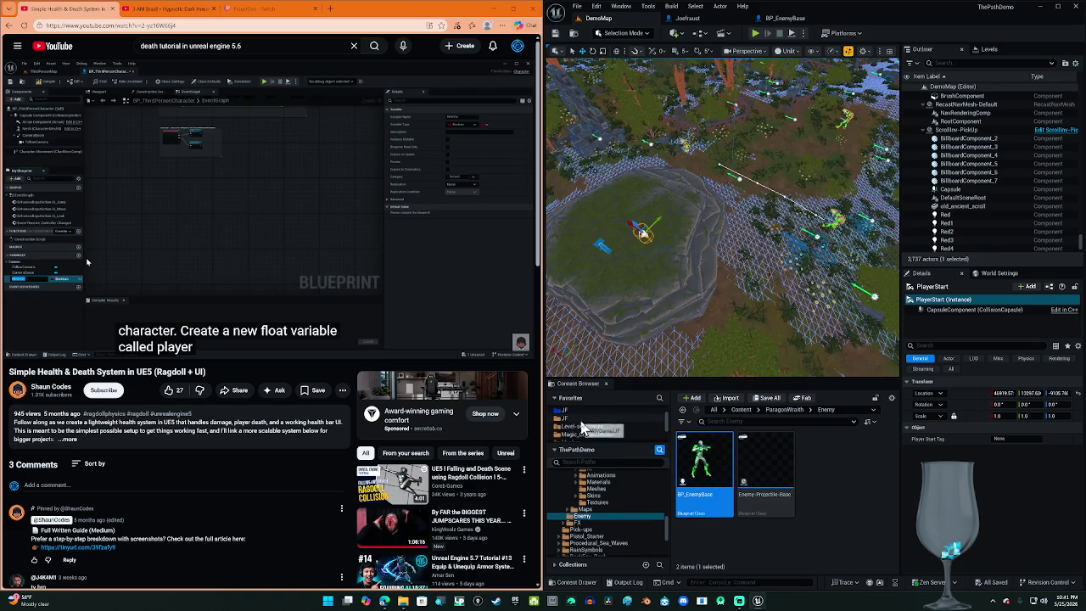
# Step: Locate the Default Pawn Class in World Settings and open the Joefraud character blueprint
pyautogui.click(570, 417)
pyautogui.scroll(-5, 787, 522)
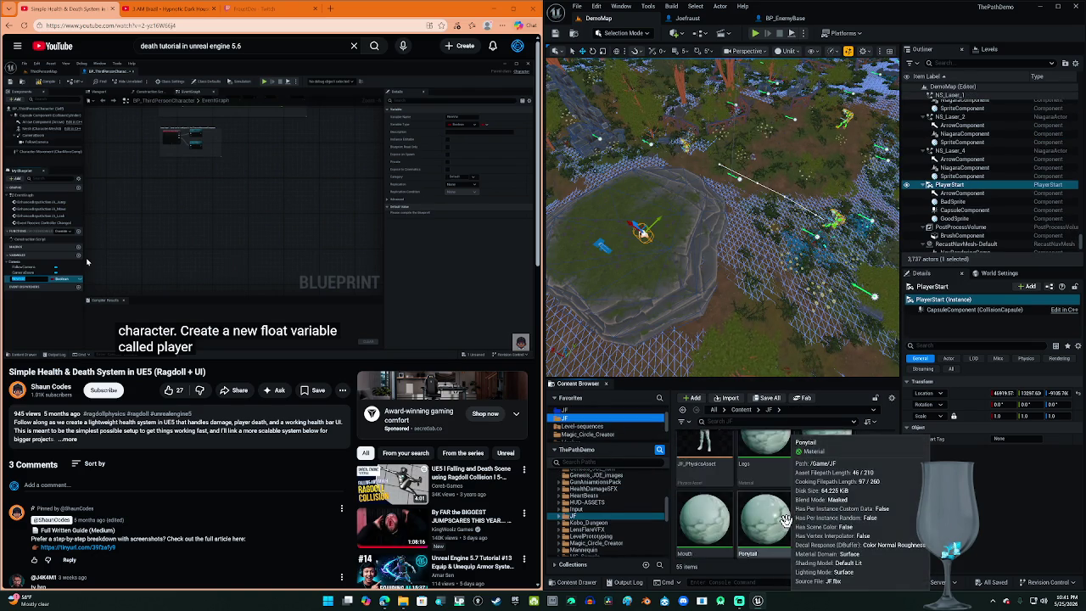
pyautogui.scroll(-5, 788, 522)
pyautogui.scroll(-5, 782, 519)
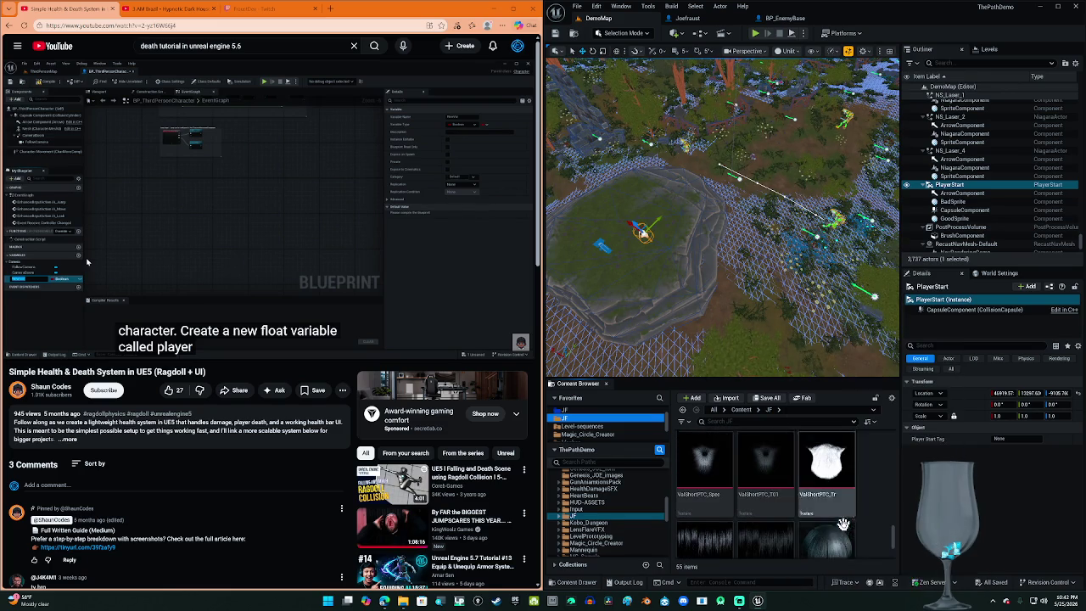
pyautogui.click(999, 274)
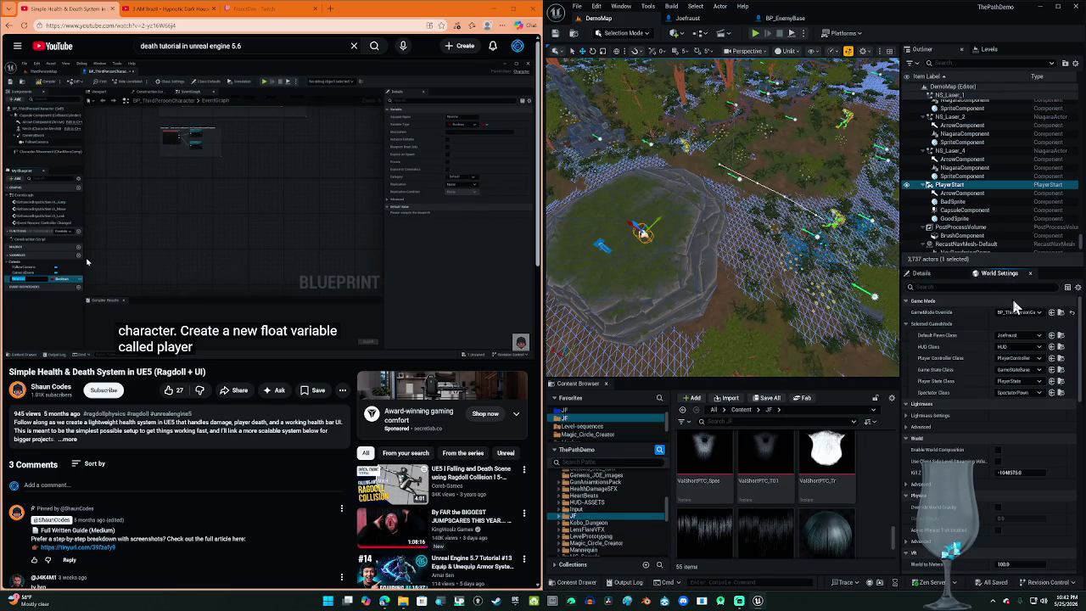
pyautogui.click(1060, 336)
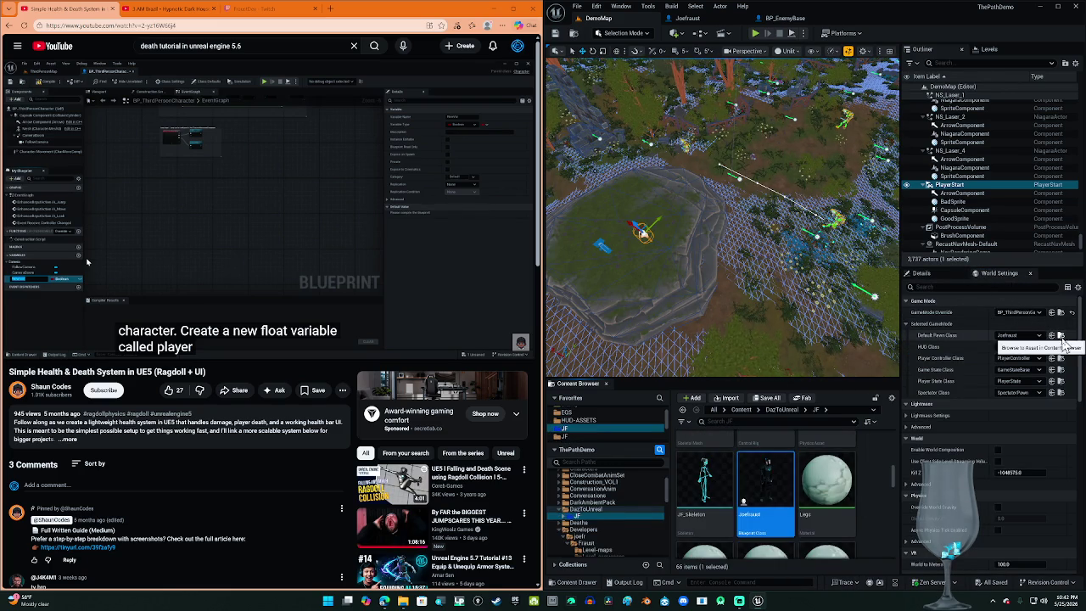
pyautogui.doubleClick(771, 490)
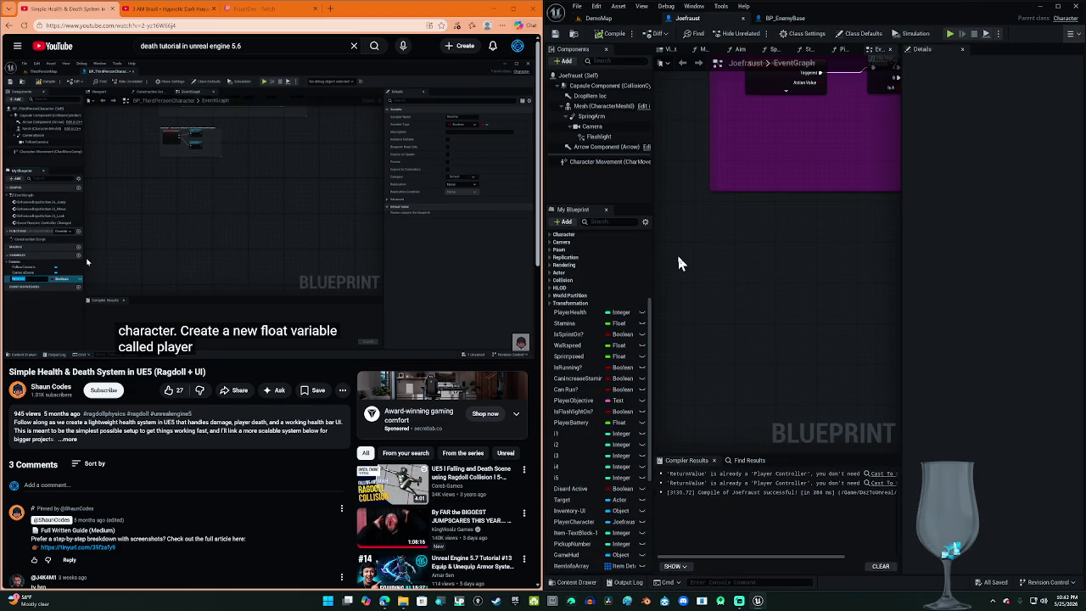
# Step: Check BP_EnemyBase's Play Montage node, then return to the DemoMap level editor
pyautogui.click(776, 18)
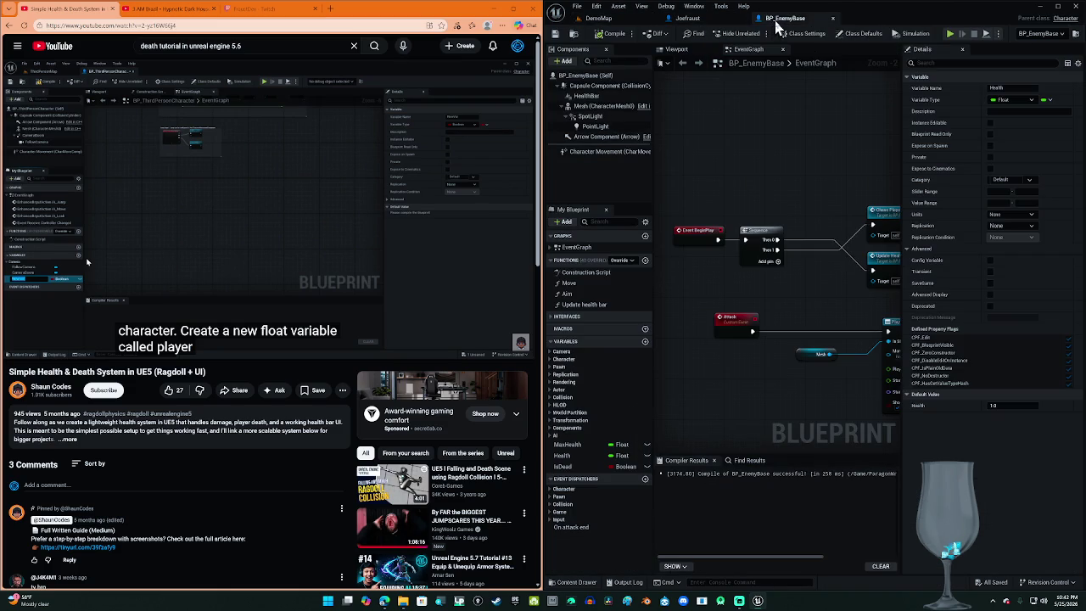
pyautogui.moveTo(770, 165)
pyautogui.mouseDown()
pyautogui.moveTo(683, 155)
pyautogui.moveTo(752, 158)
pyautogui.mouseUp()
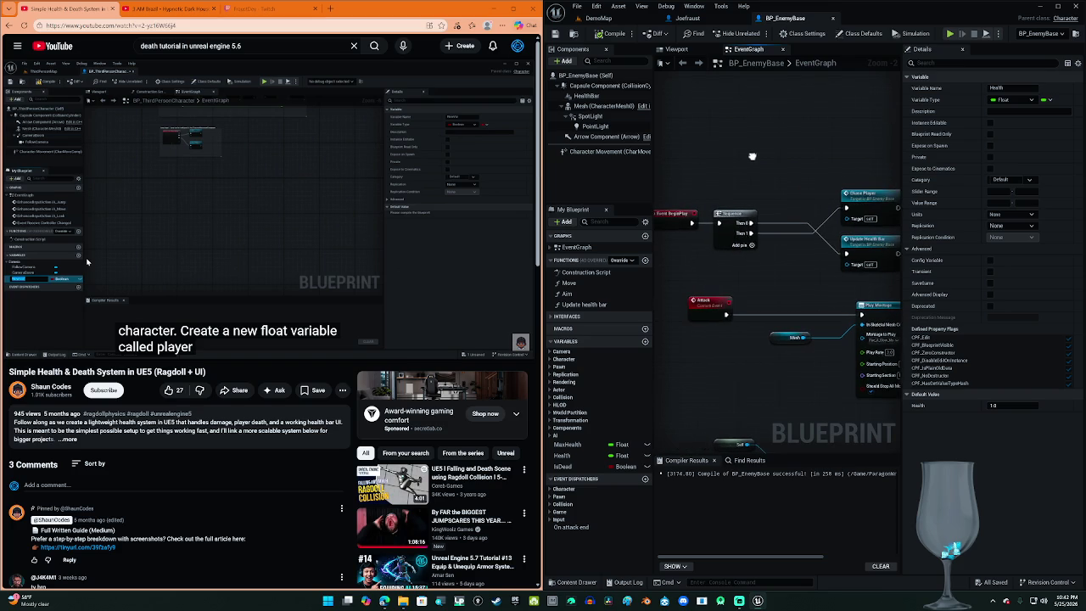
pyautogui.click(603, 18)
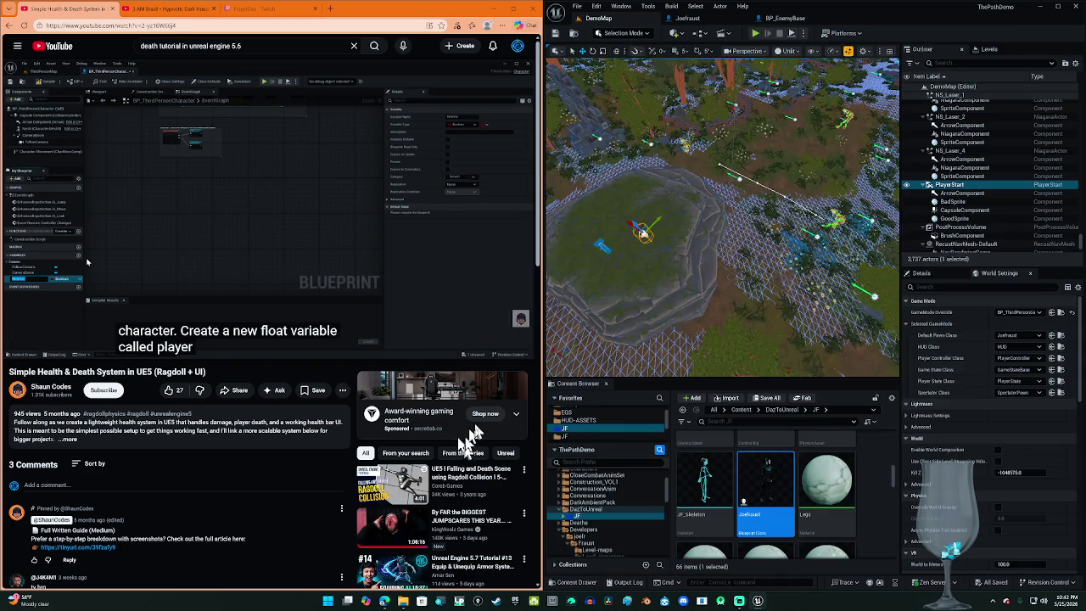
# Step: Look over the Fraust-HUD widget blueprint from HUD-ASSETS, then close it
pyautogui.click(580, 420)
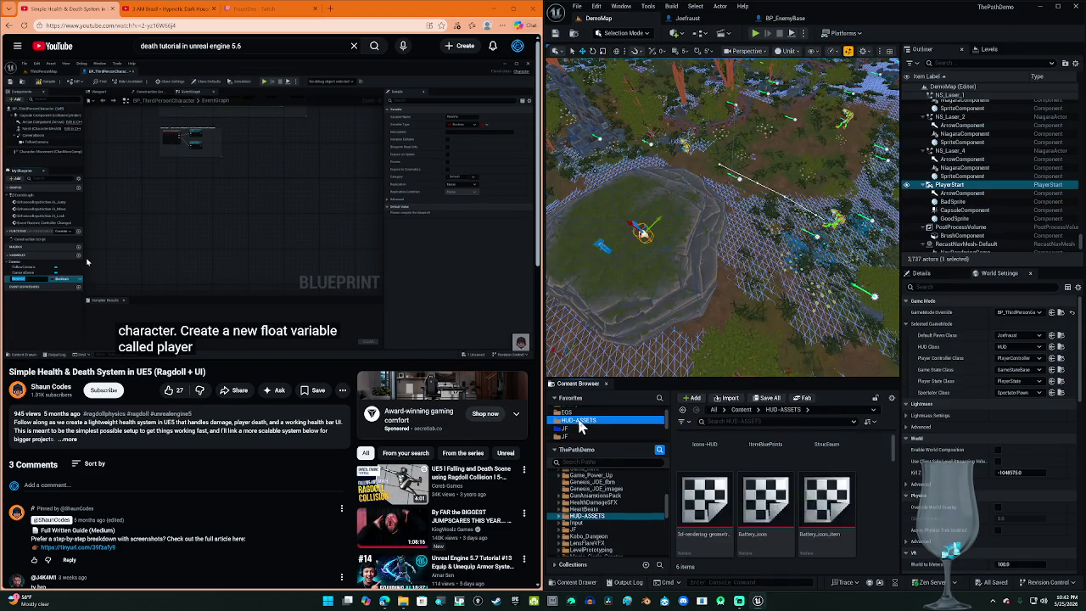
pyautogui.scroll(-5, 781, 505)
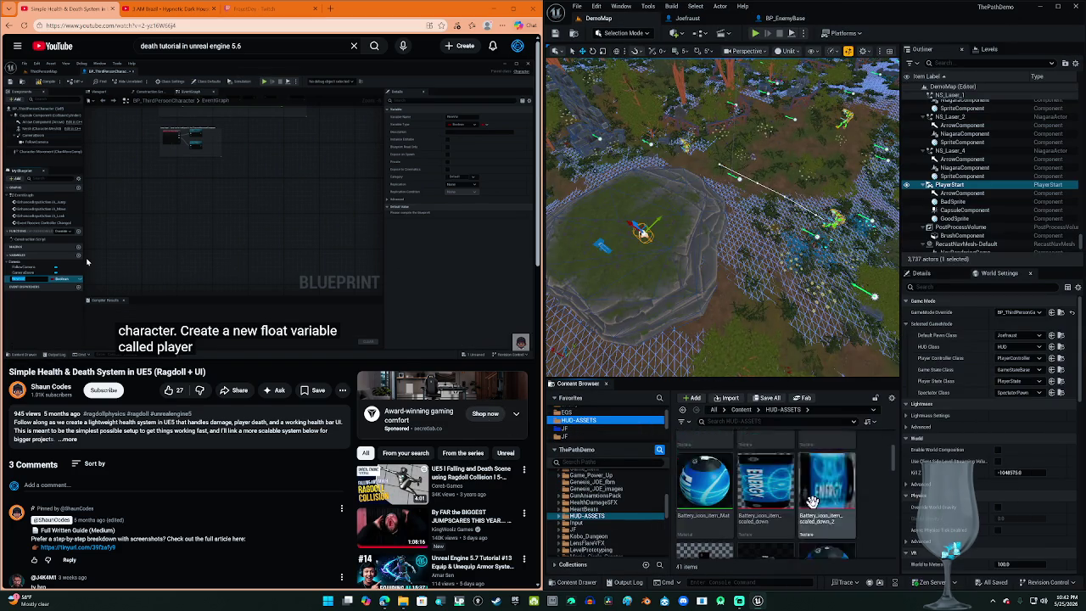
pyautogui.scroll(-5, 823, 502)
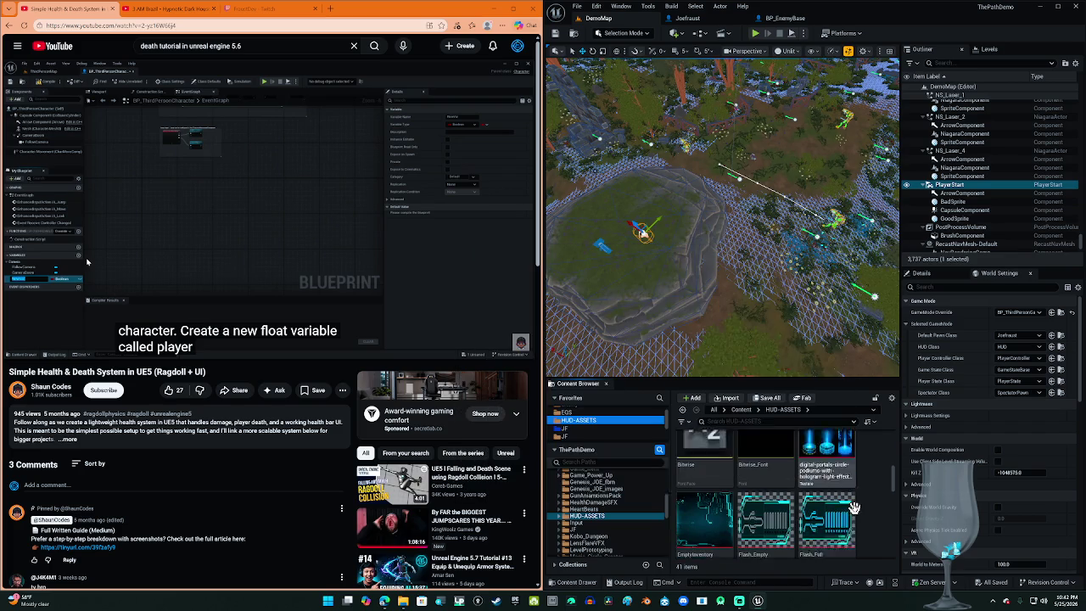
pyautogui.scroll(-2, 861, 516)
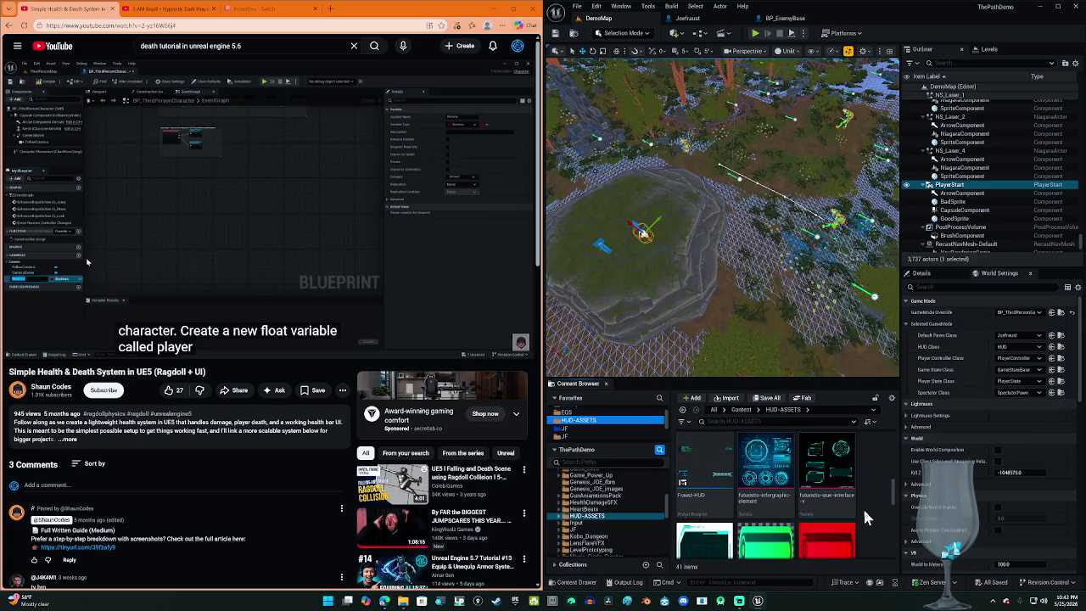
pyautogui.doubleClick(731, 480)
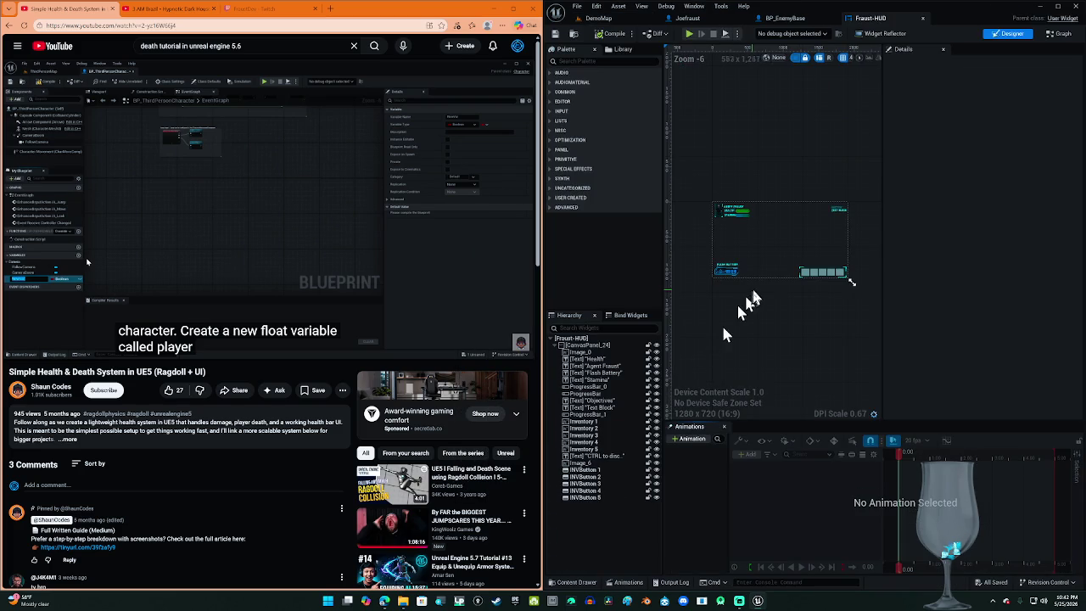
pyautogui.click(923, 18)
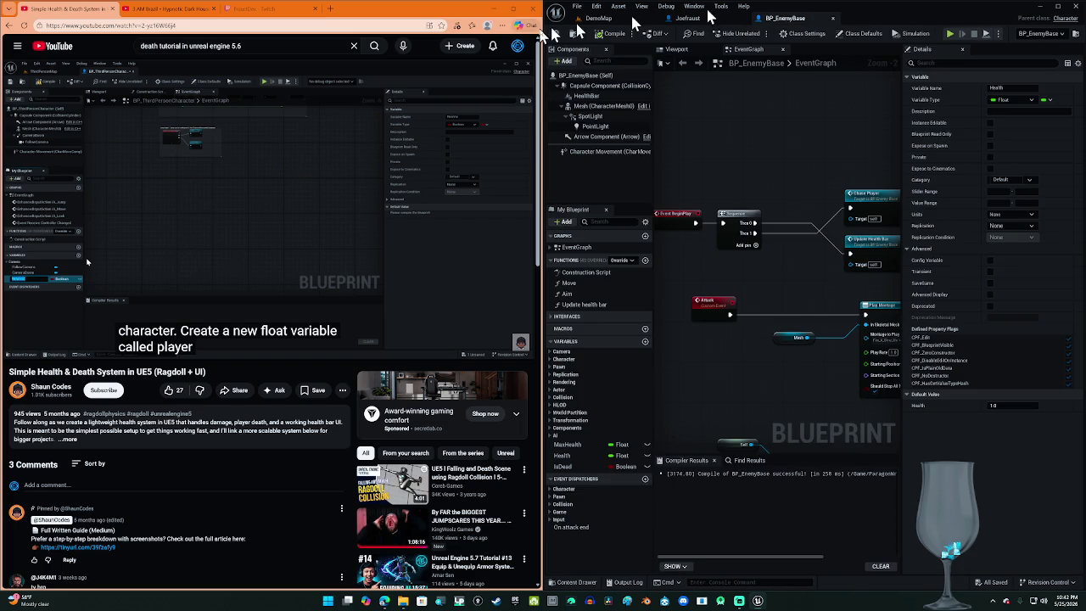
# Step: Play-test DemoMap to see the Health, Stamina and Flash Battery HUD, then stop
pyautogui.click(611, 19)
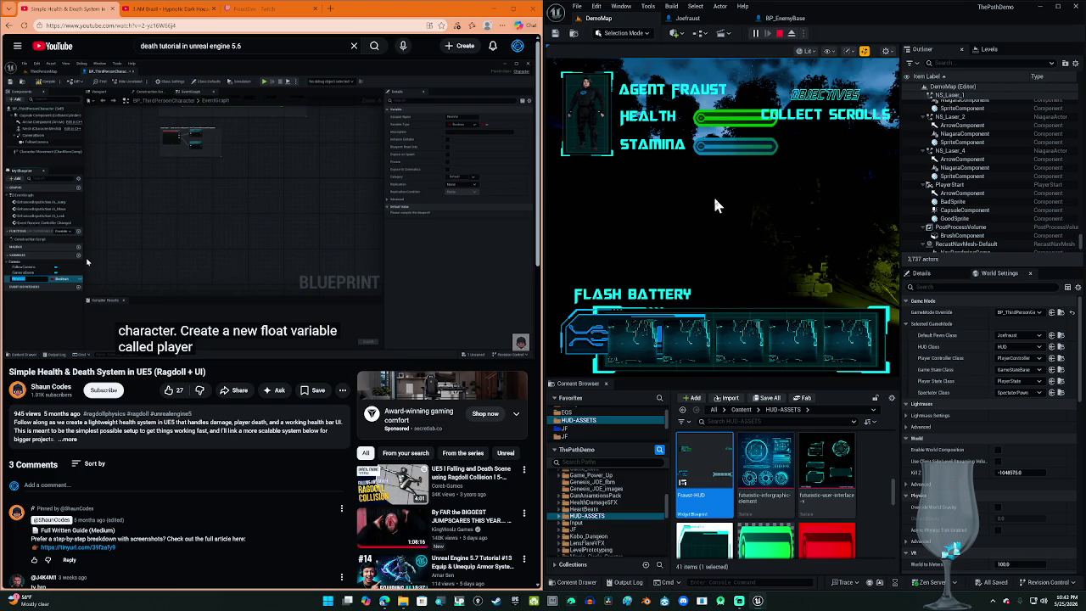
pyautogui.click(730, 209)
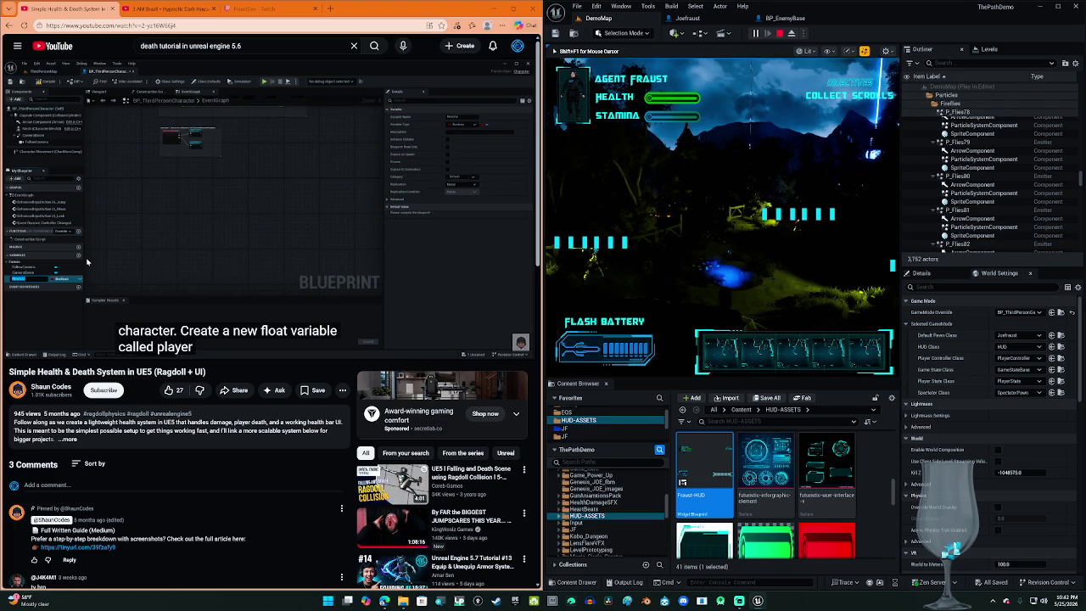
pyautogui.press('Escape')
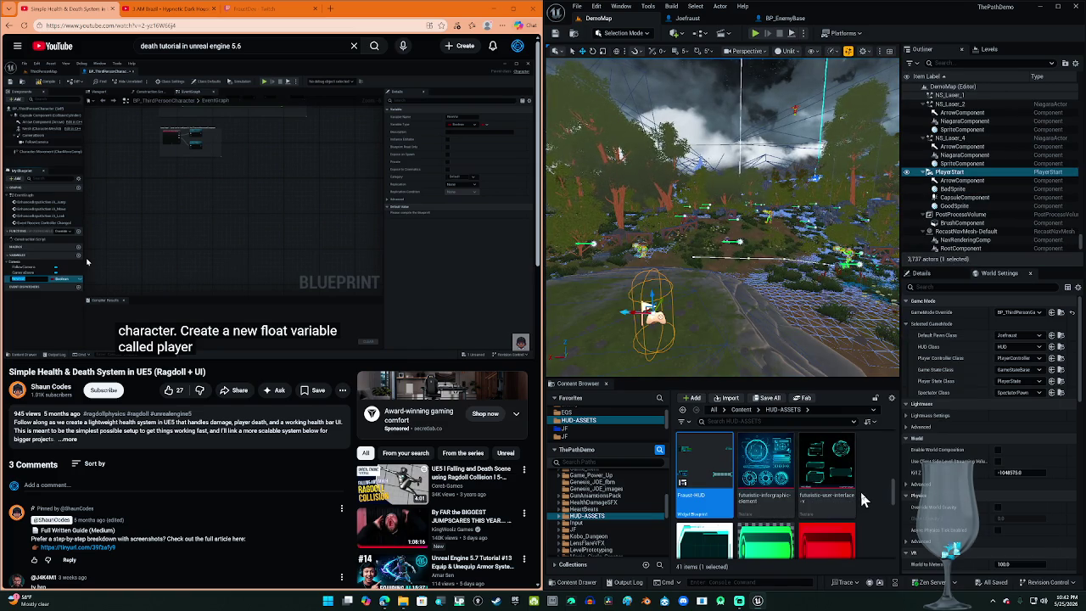
# Step: Open the WB-EnemyAiHealthBar widget blueprint from the AI folder
pyautogui.scroll(-5, 865, 499)
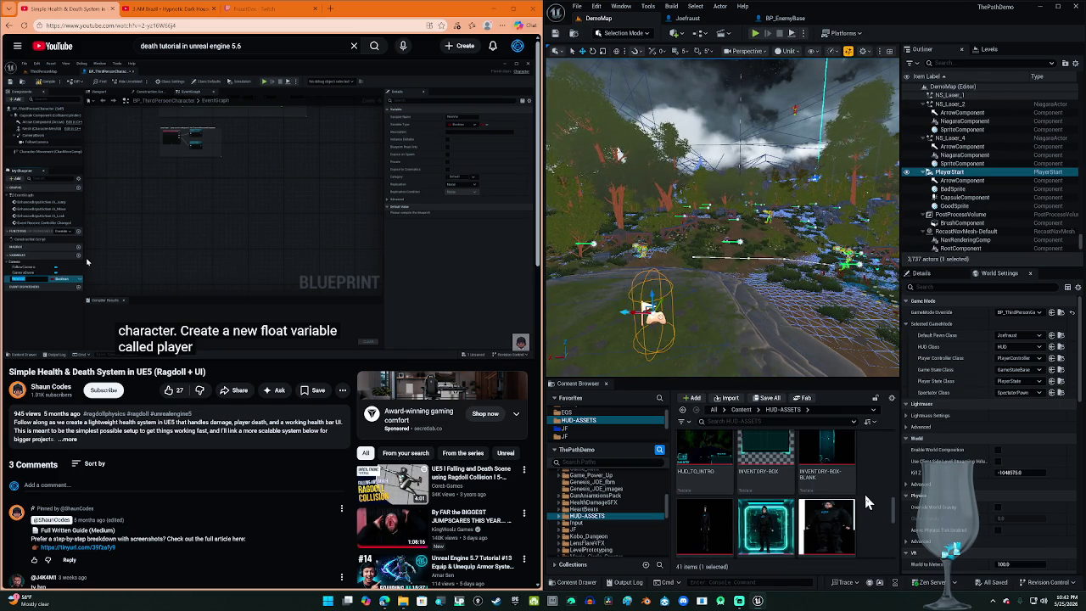
pyautogui.scroll(-5, 865, 503)
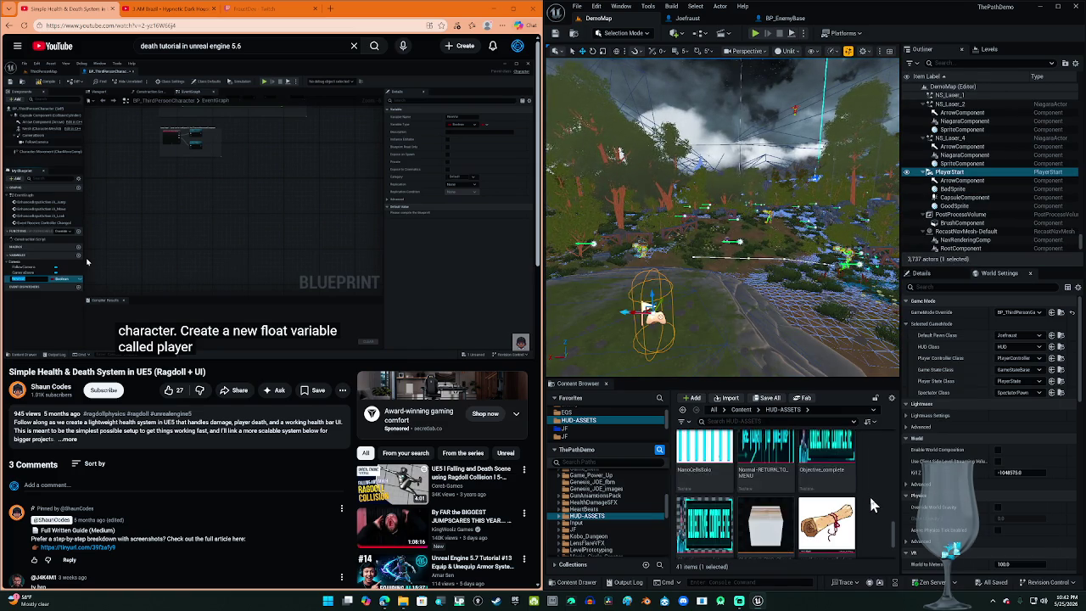
pyautogui.scroll(-2, 870, 499)
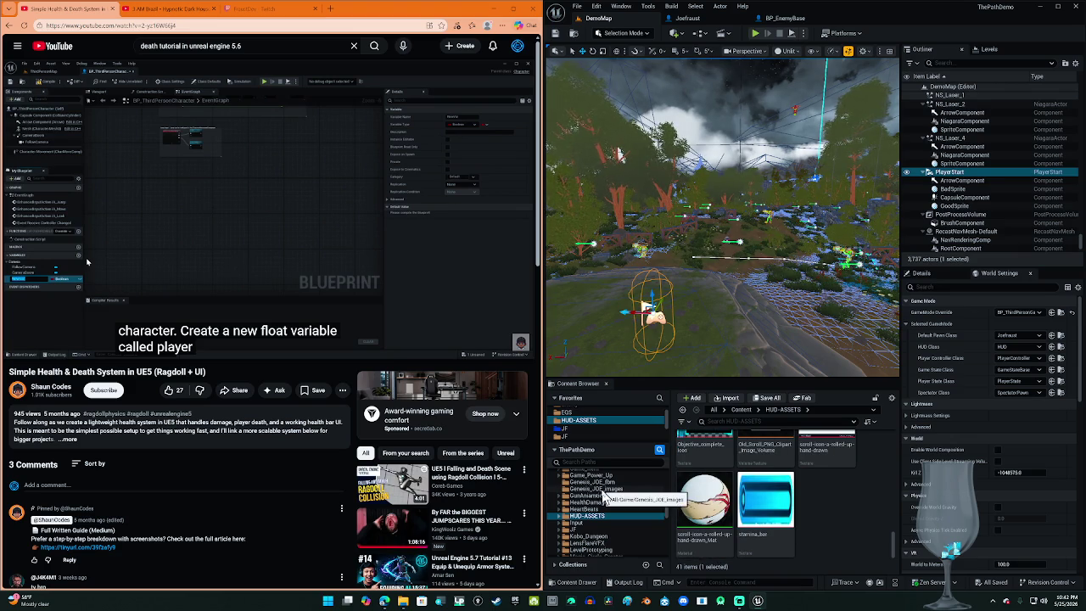
pyautogui.scroll(1, 580, 428)
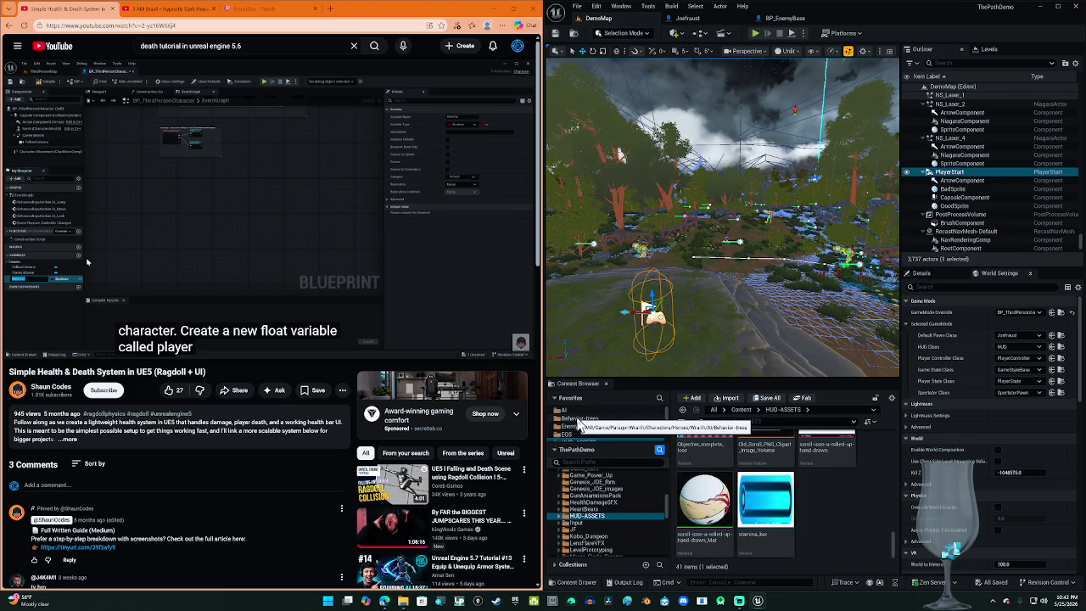
pyautogui.click(577, 416)
pyautogui.click(577, 410)
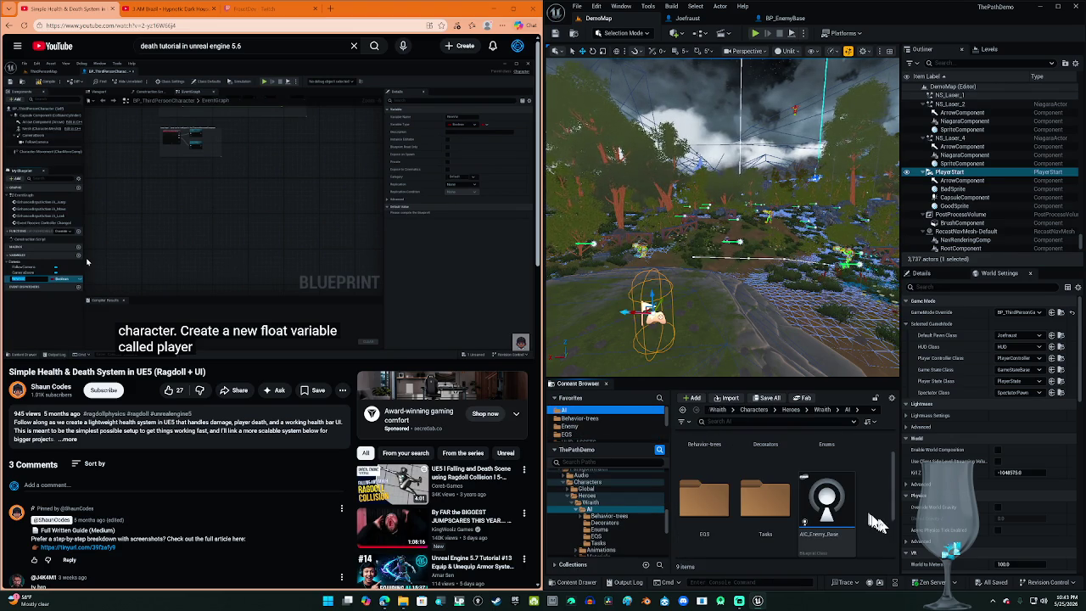
pyautogui.scroll(-3, 855, 511)
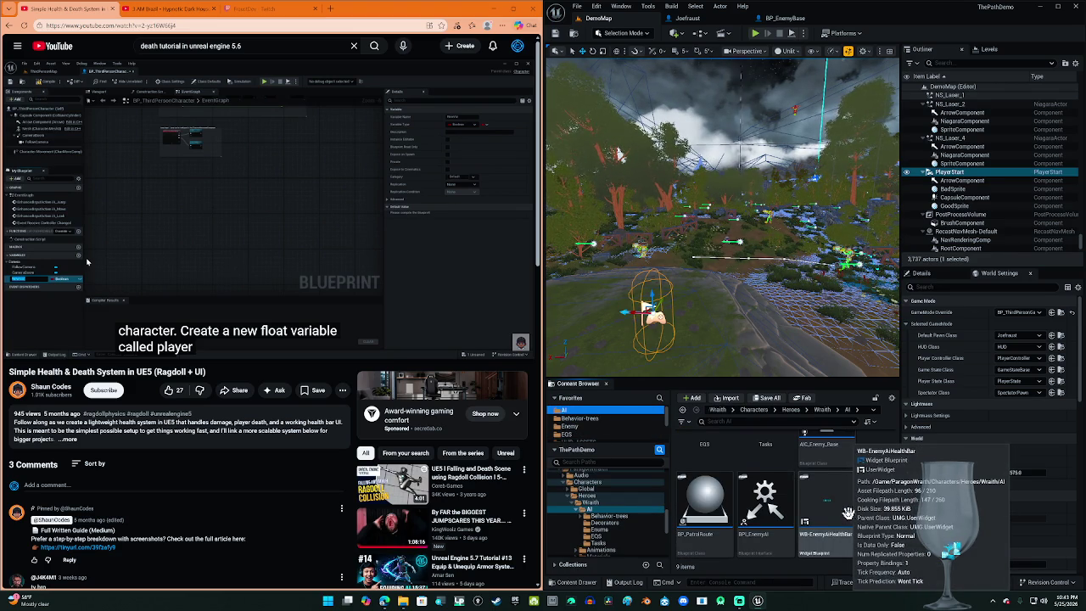
pyautogui.doubleClick(851, 518)
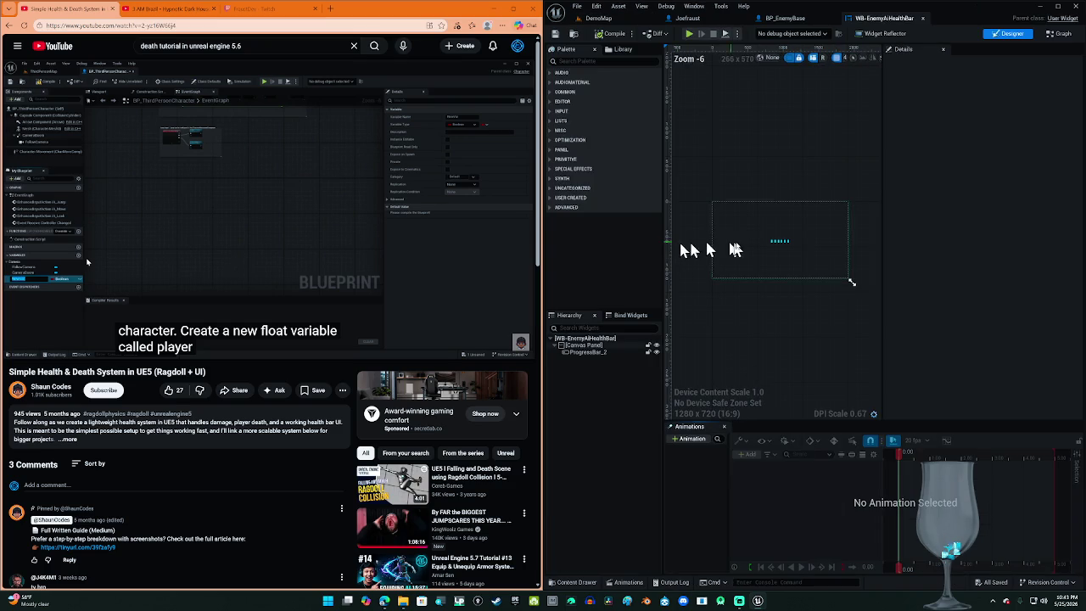
# Step: Select ProgressBar_2 and open its Percent binding function, GetPercent
pyautogui.scroll(5, 778, 246)
pyautogui.click(721, 215)
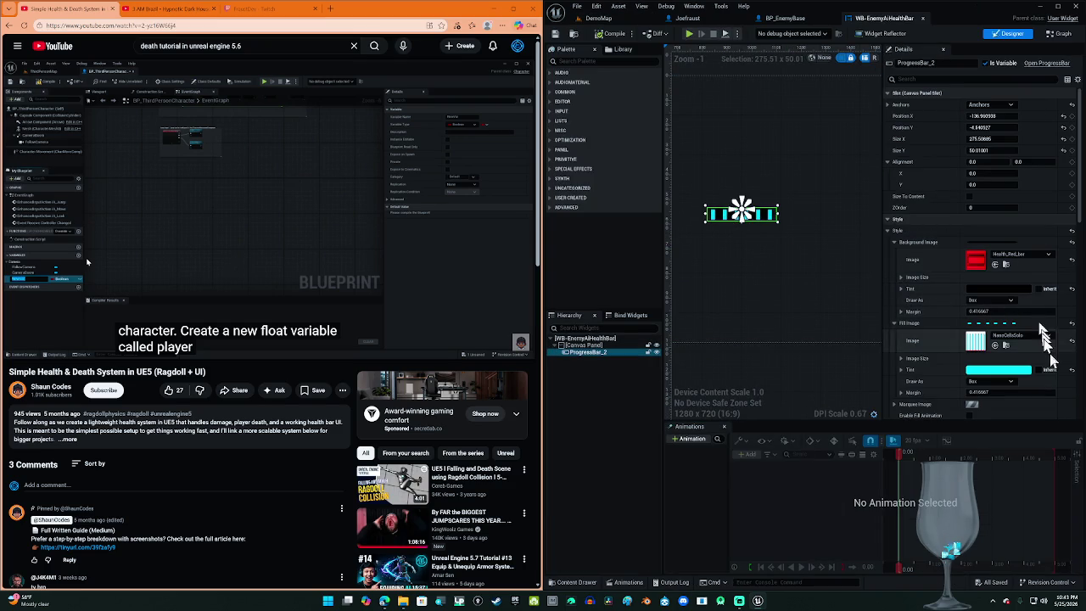
pyautogui.scroll(-5, 1052, 373)
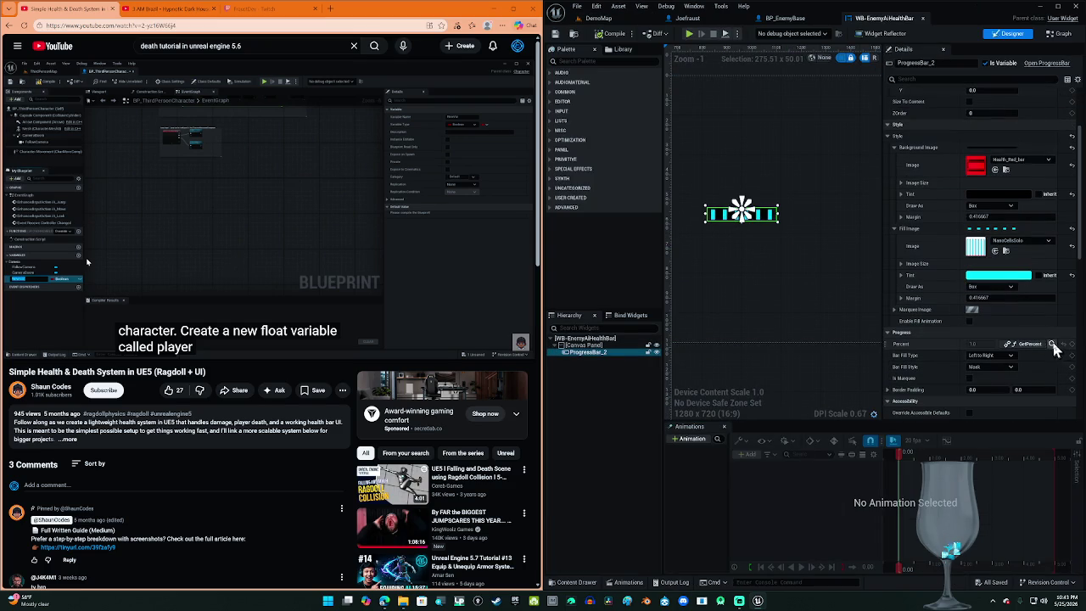
pyautogui.click(1052, 345)
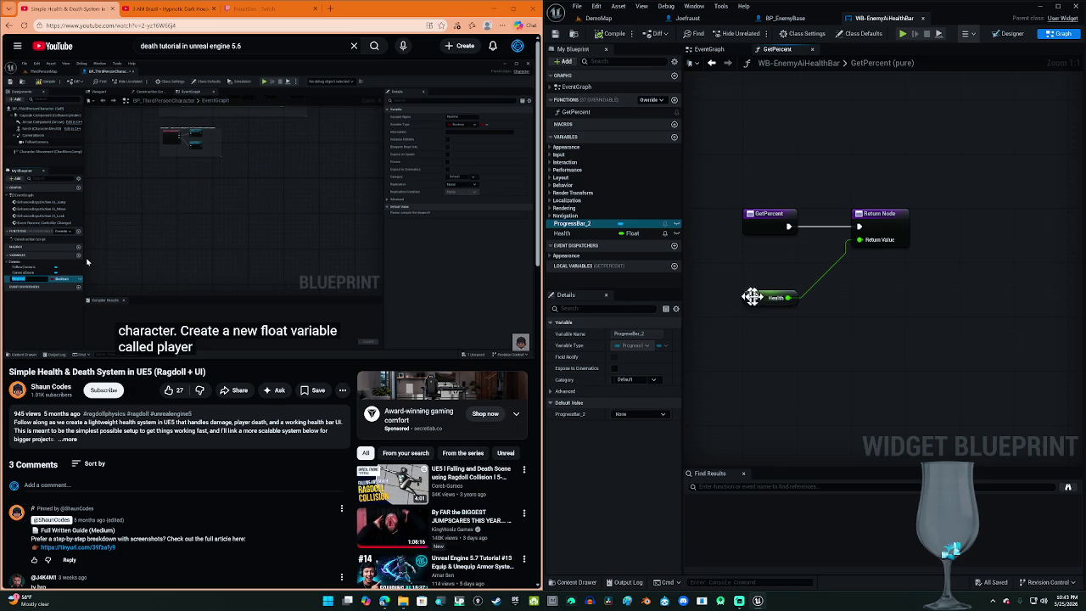
# Step: Check the Health float's default of 1.0, then return via BP_EnemyBase to DemoMap
pyautogui.click(597, 234)
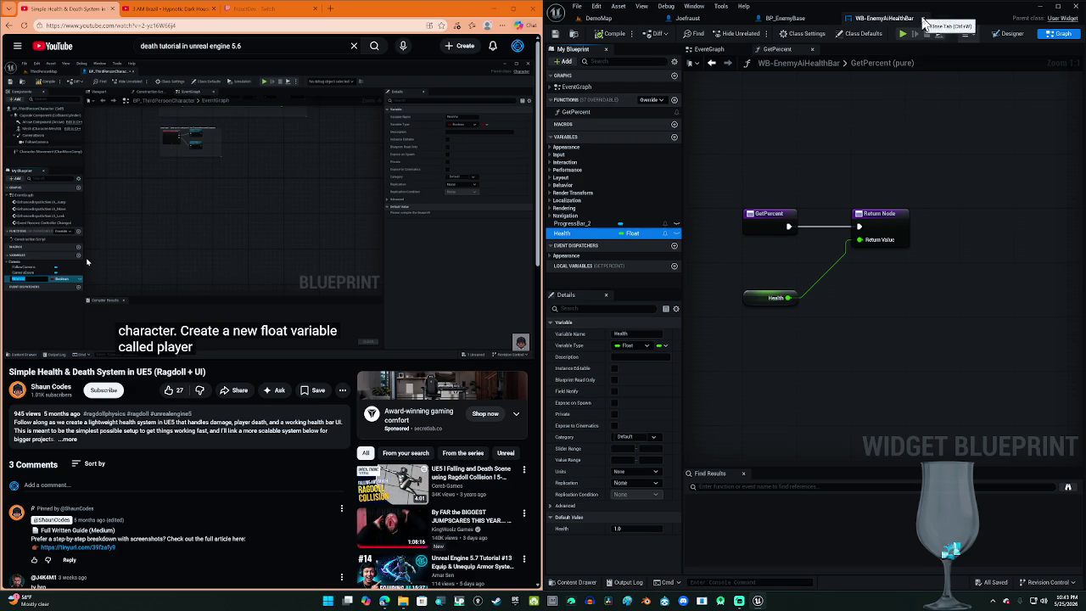
pyautogui.click(785, 18)
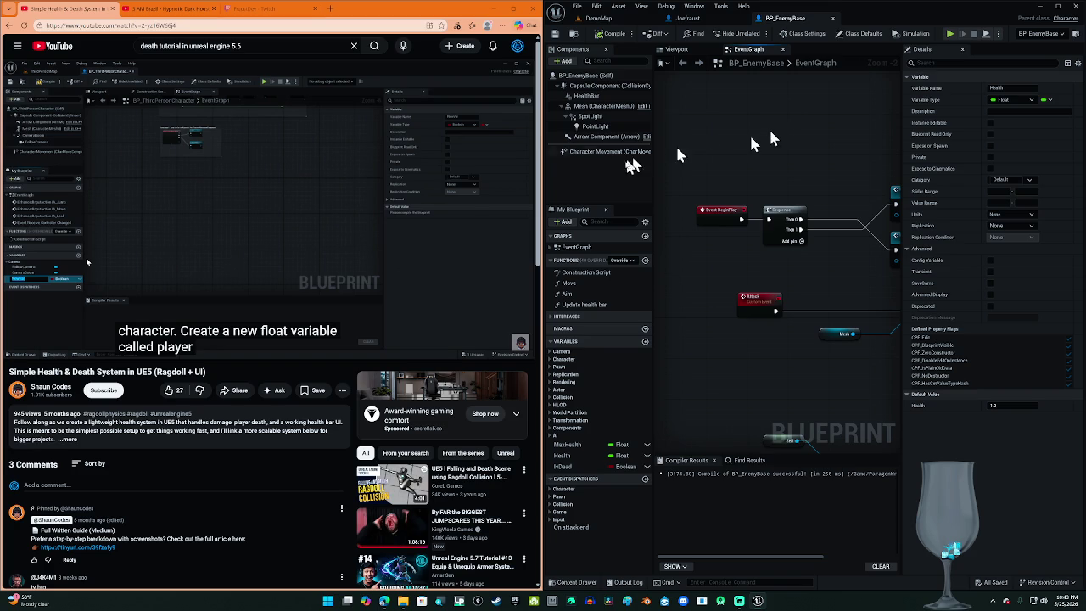
pyautogui.click(599, 18)
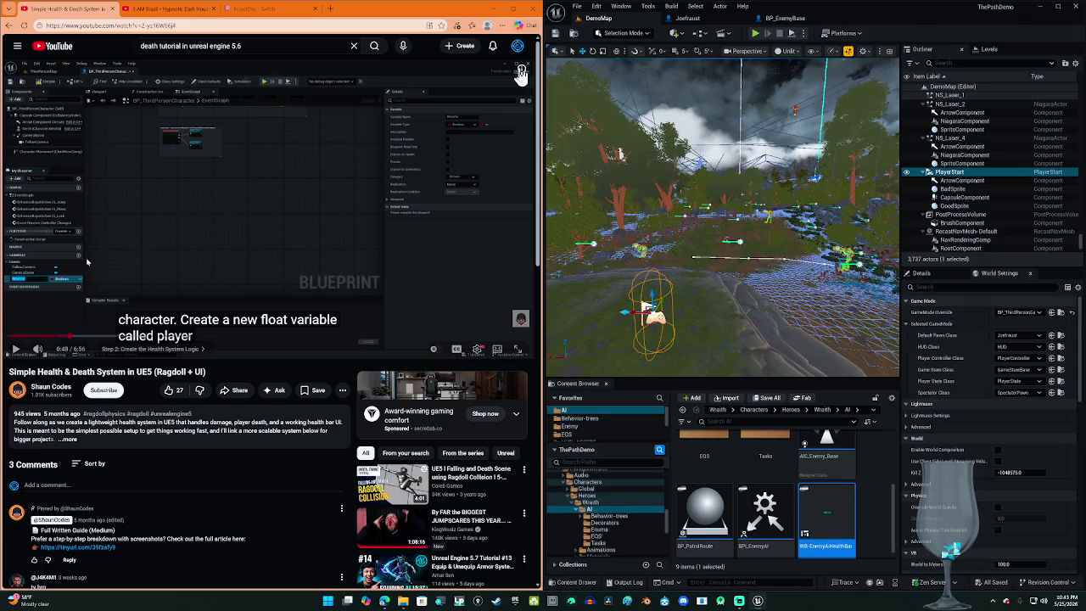
pyautogui.scroll(-5, 519, 81)
pyautogui.scroll(5, 482, 111)
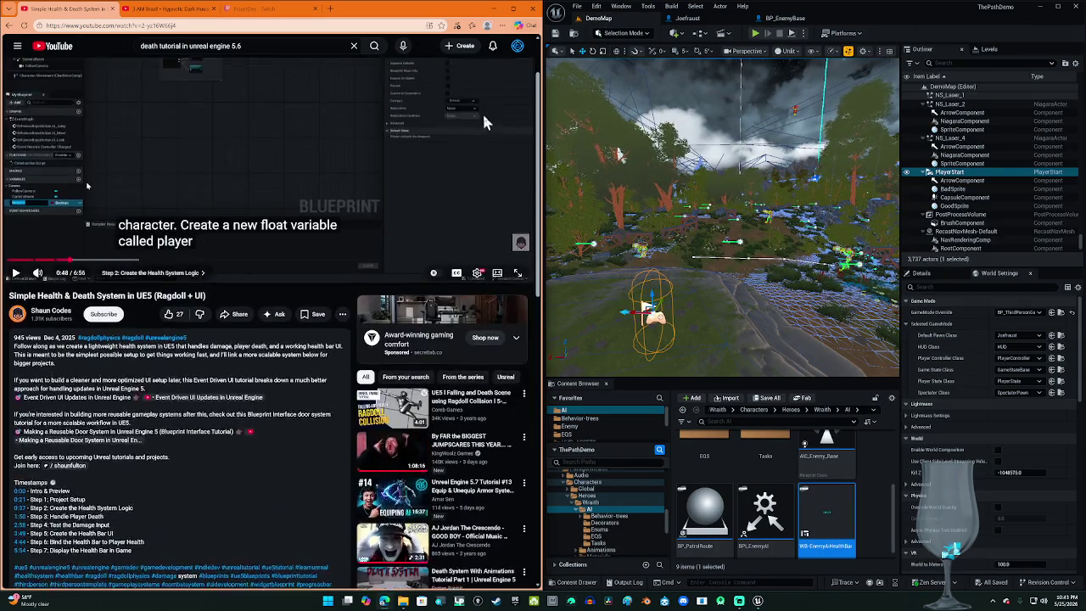
pyautogui.click(271, 204)
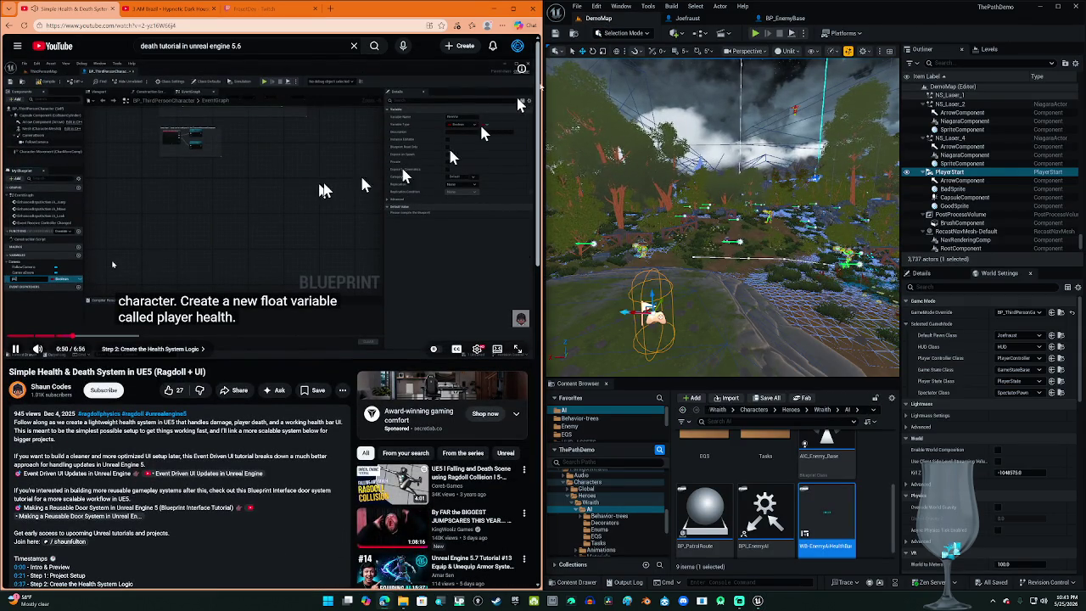
pyautogui.click(711, 18)
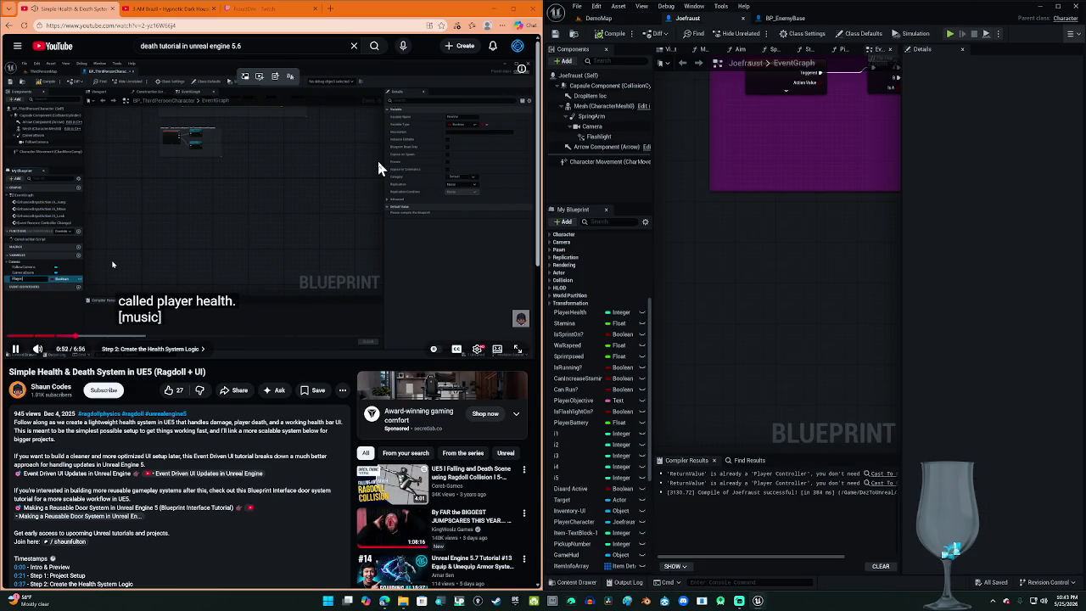
pyautogui.click(284, 201)
pyautogui.click(594, 314)
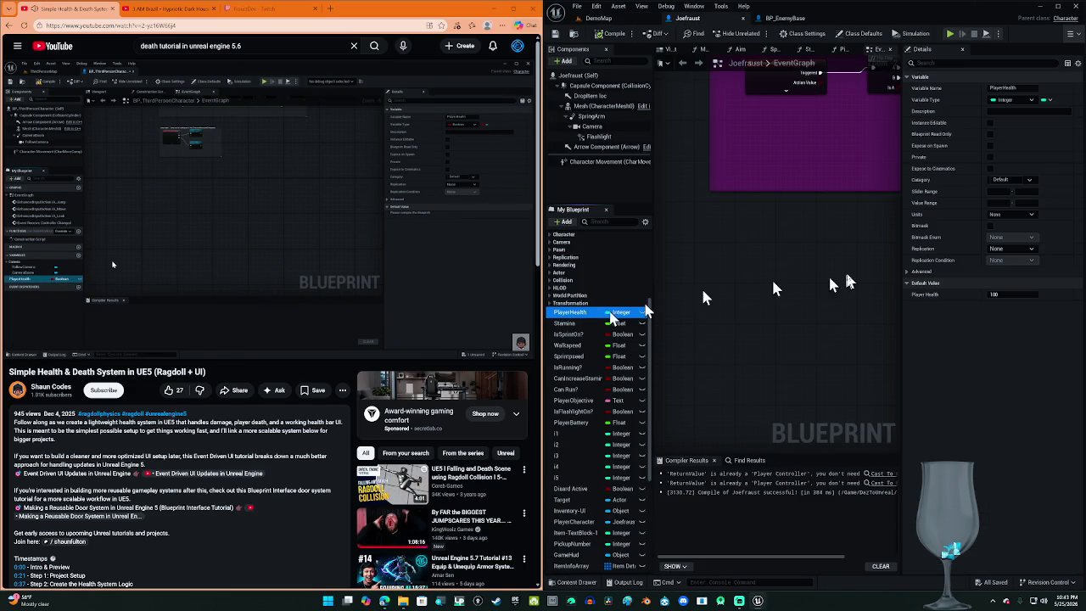
pyautogui.moveTo(784, 278); pyautogui.dragTo(782, 424)
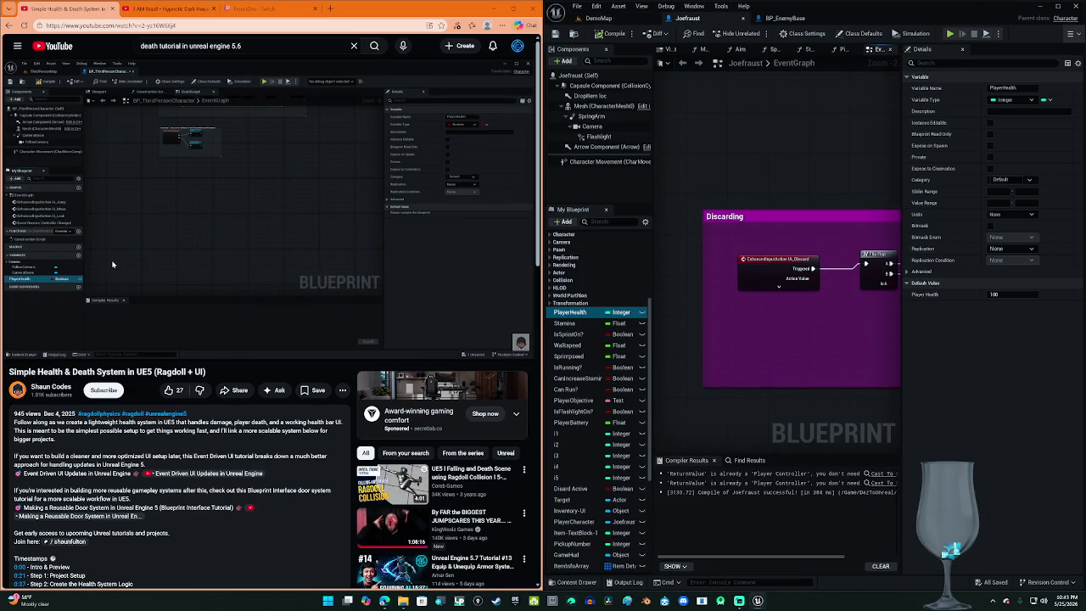
pyautogui.scroll(-2, 785, 200)
pyautogui.scroll(-1, 785, 200)
pyautogui.moveTo(785, 199); pyautogui.dragTo(785, 432)
pyautogui.moveTo(785, 399)
pyautogui.mouseDown()
pyautogui.moveTo(710, 206)
pyautogui.moveTo(789, 331)
pyautogui.moveTo(782, 367)
pyautogui.moveTo(779, 90)
pyautogui.mouseUp()
pyautogui.moveTo(782, 367)
pyautogui.mouseDown()
pyautogui.moveTo(751, 359)
pyautogui.moveTo(755, 246)
pyautogui.mouseUp()
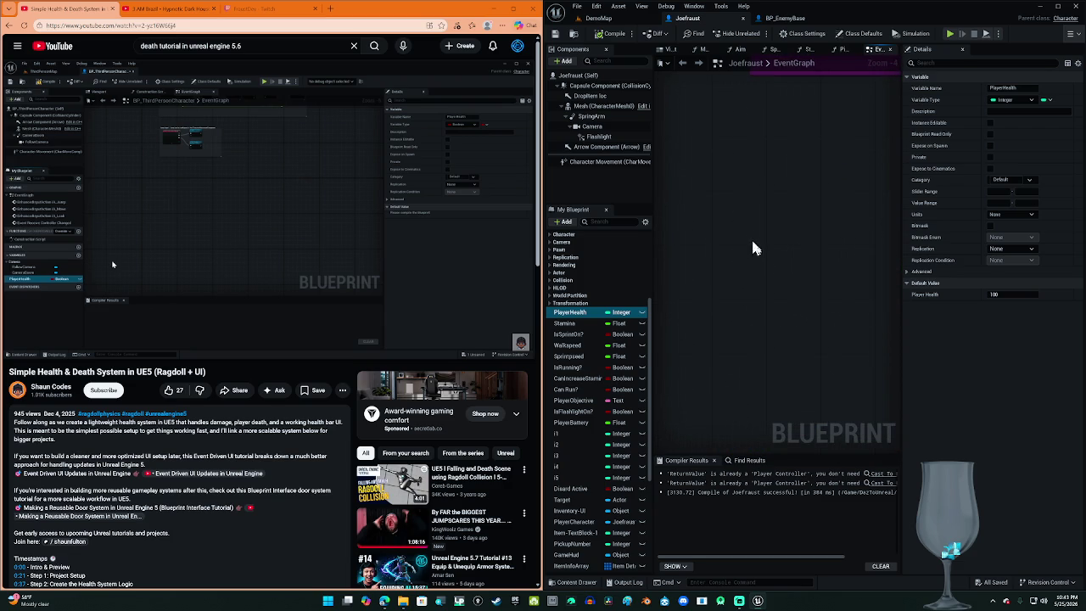
pyautogui.moveTo(770, 69); pyautogui.dragTo(764, 59)
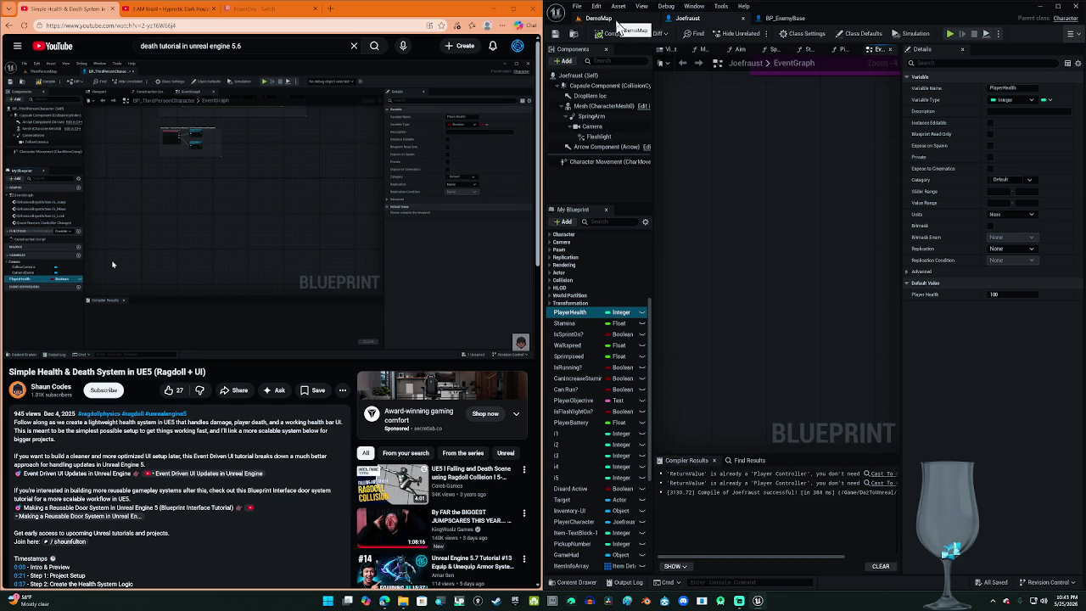
pyautogui.click(618, 23)
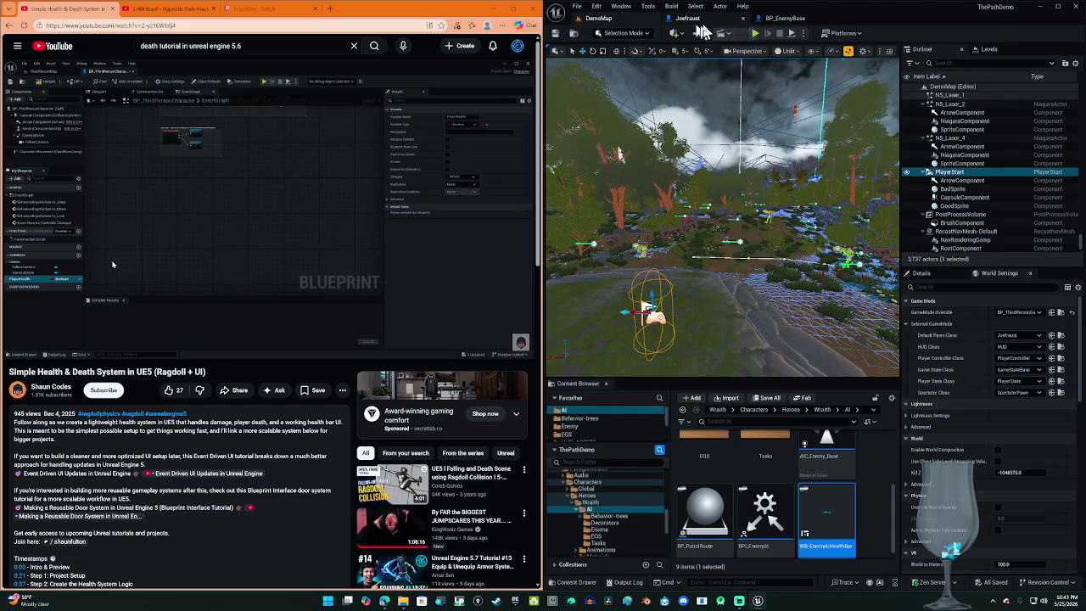
pyautogui.click(696, 23)
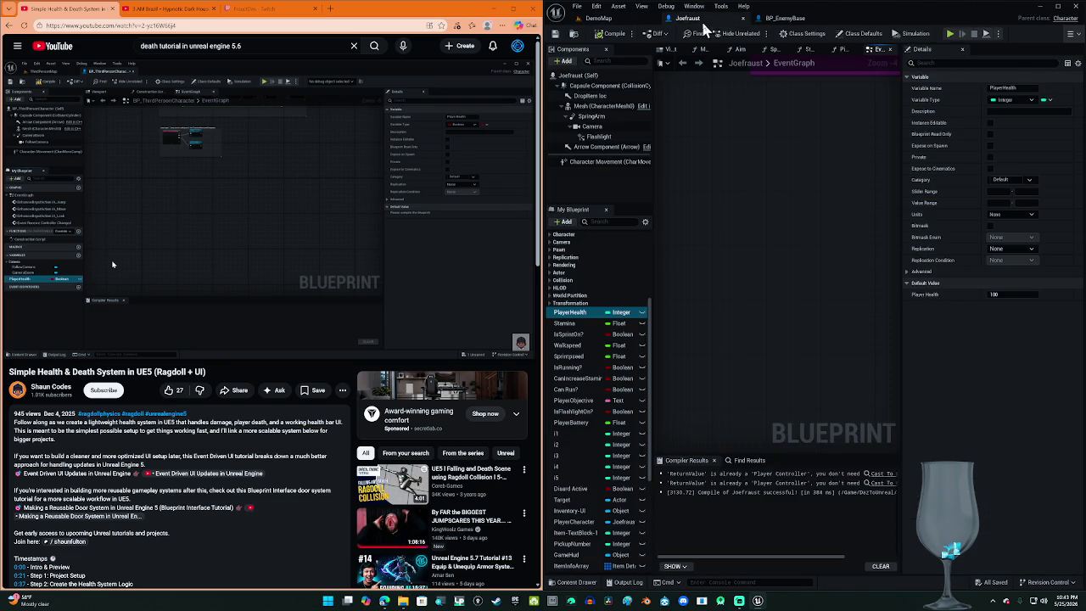
pyautogui.click(618, 24)
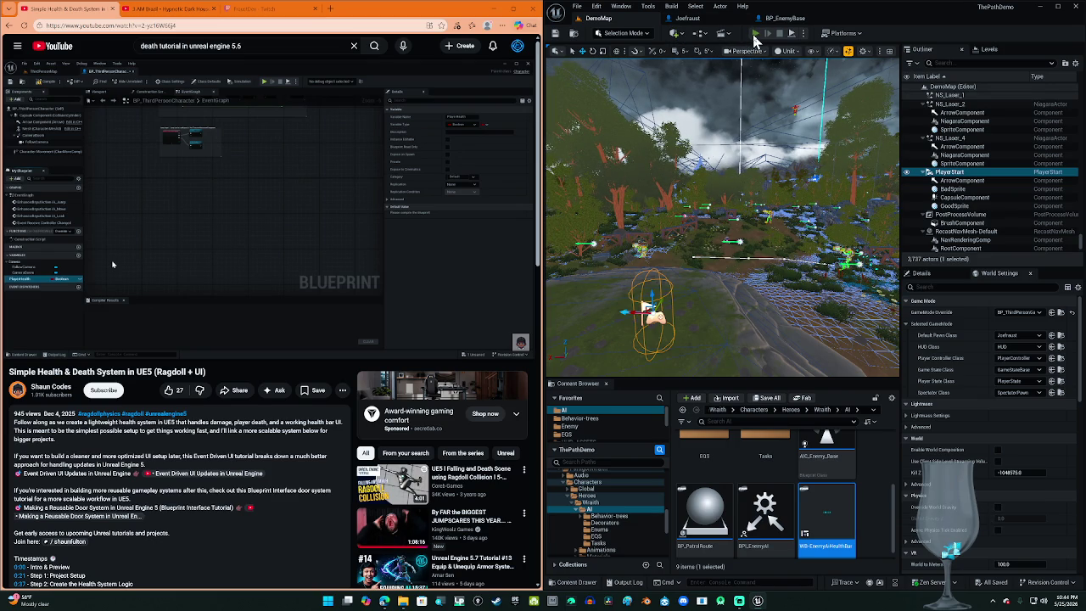
# Step: Briefly play-test the level, then browse the Enemy folder
pyautogui.click(754, 33)
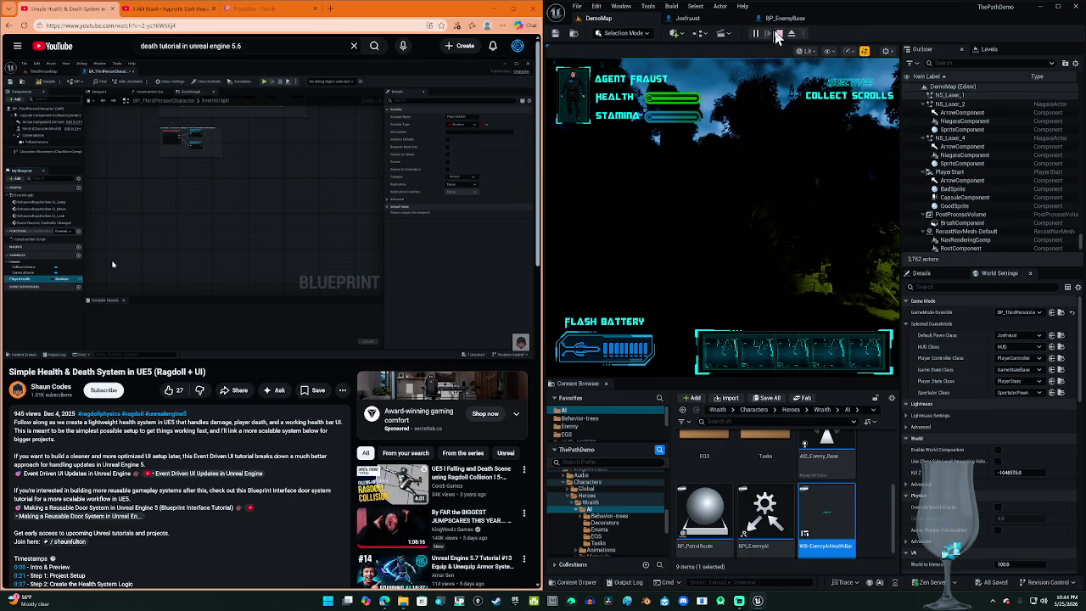
pyautogui.click(777, 36)
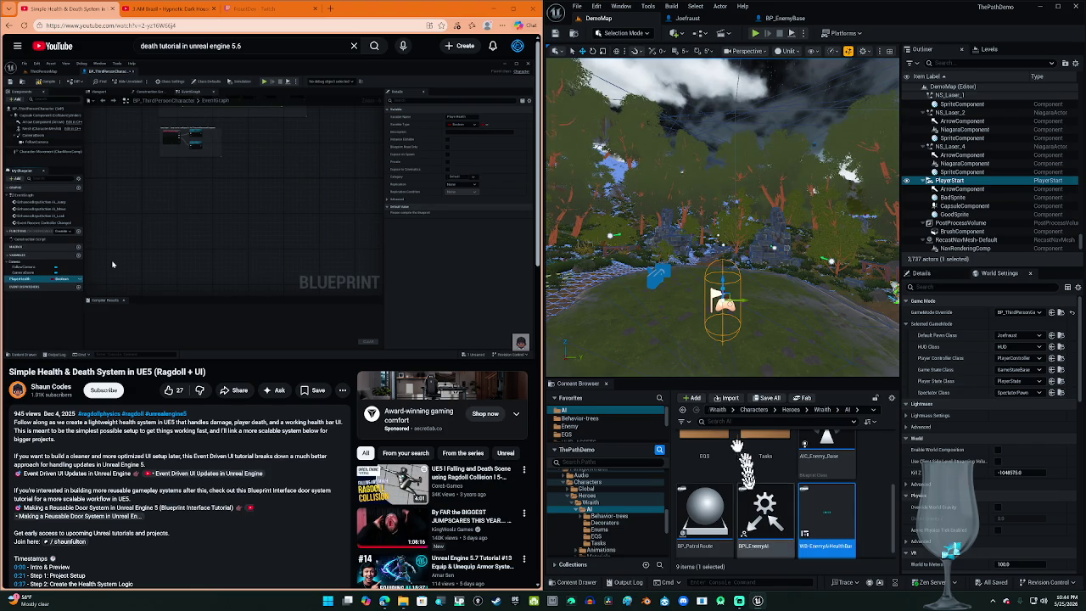
pyautogui.click(585, 427)
pyautogui.scroll(-3, 585, 432)
pyautogui.scroll(-3, 585, 435)
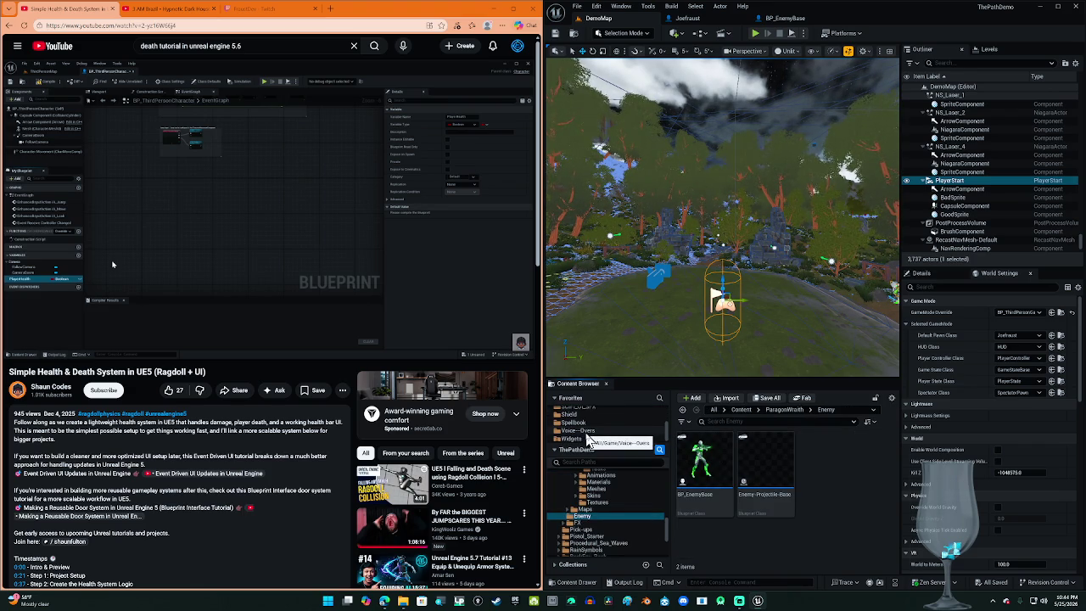
pyautogui.scroll(5, 588, 437)
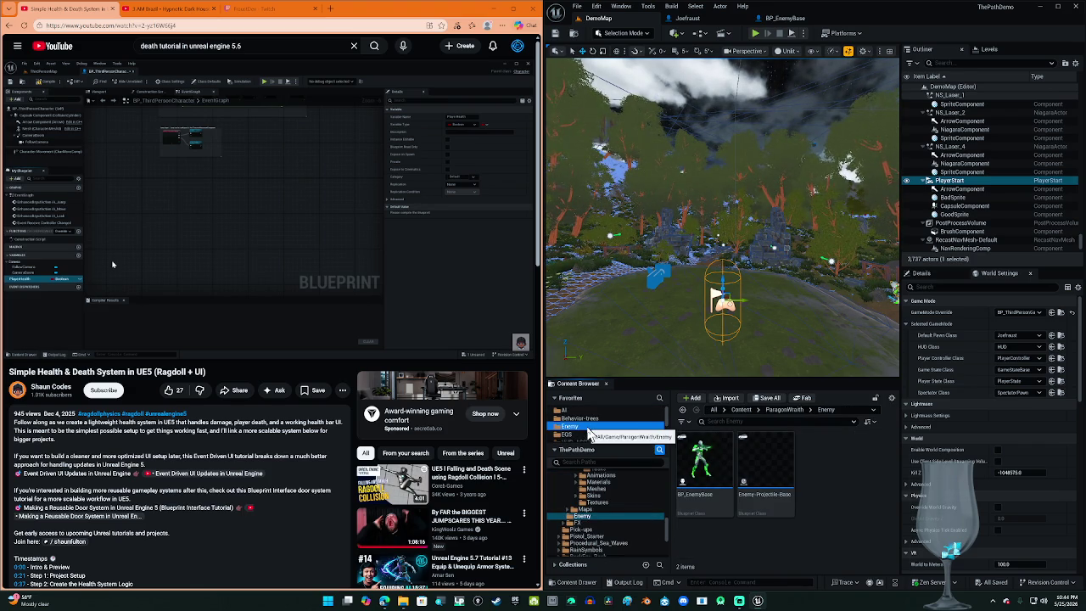
pyautogui.scroll(-1, 588, 437)
# Step: Open the HUD-ASSETS folder and select the Fraust-HUD widget blueprint
pyautogui.click(588, 430)
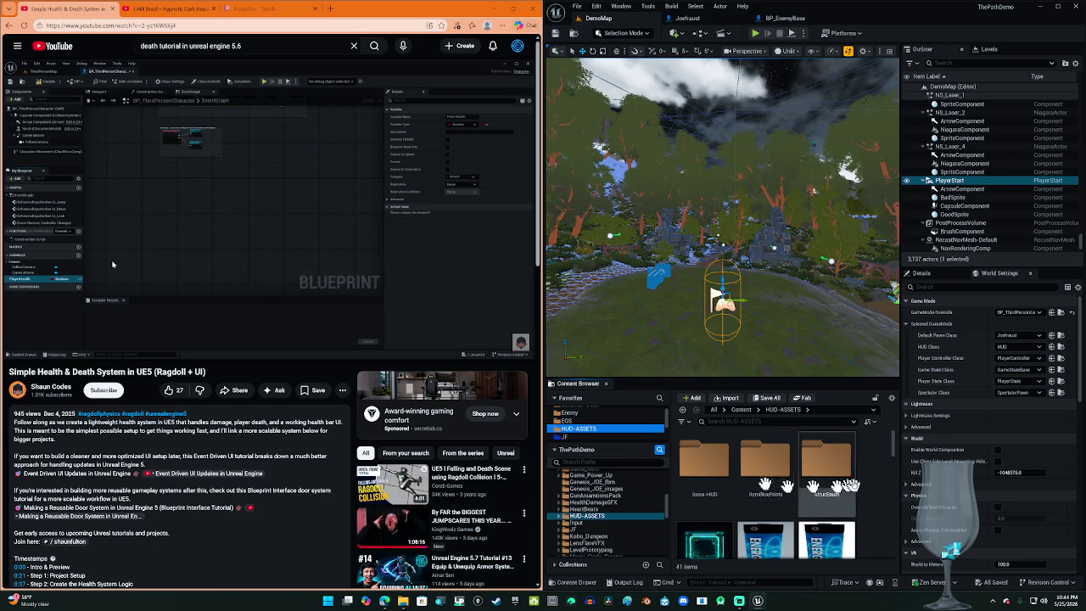
pyautogui.scroll(-1, 867, 496)
pyautogui.scroll(-1, 867, 496)
pyautogui.scroll(-1, 867, 501)
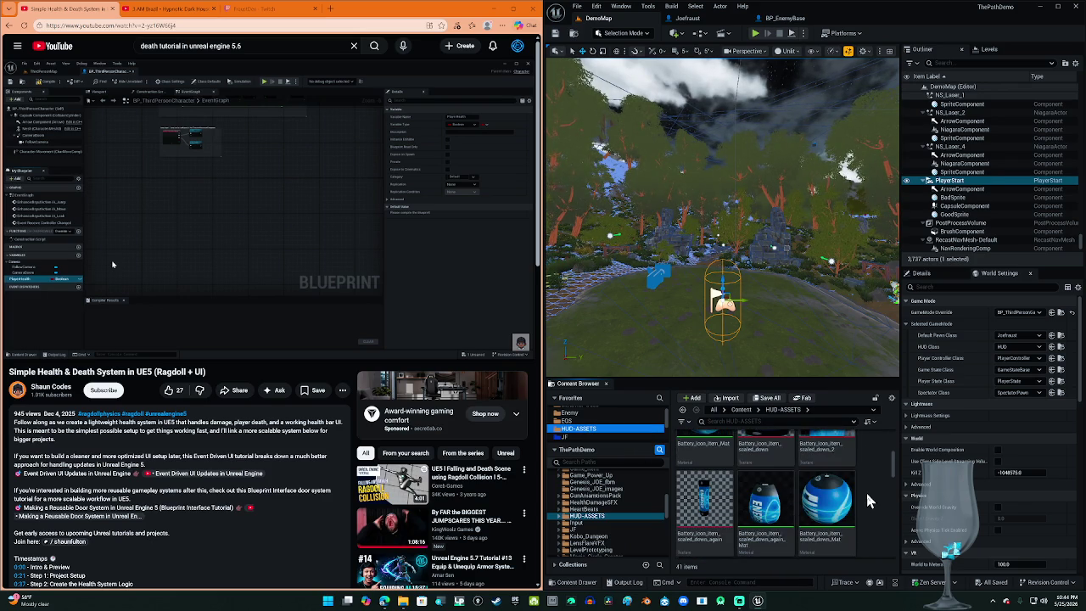
pyautogui.scroll(-4, 868, 501)
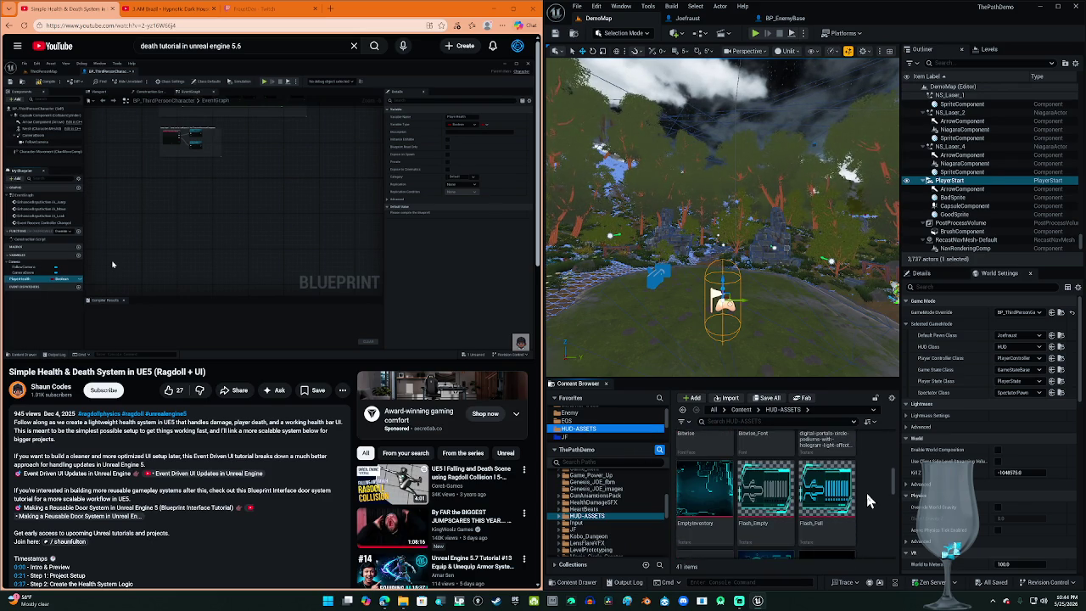
pyautogui.scroll(-1, 867, 500)
pyautogui.click(713, 471)
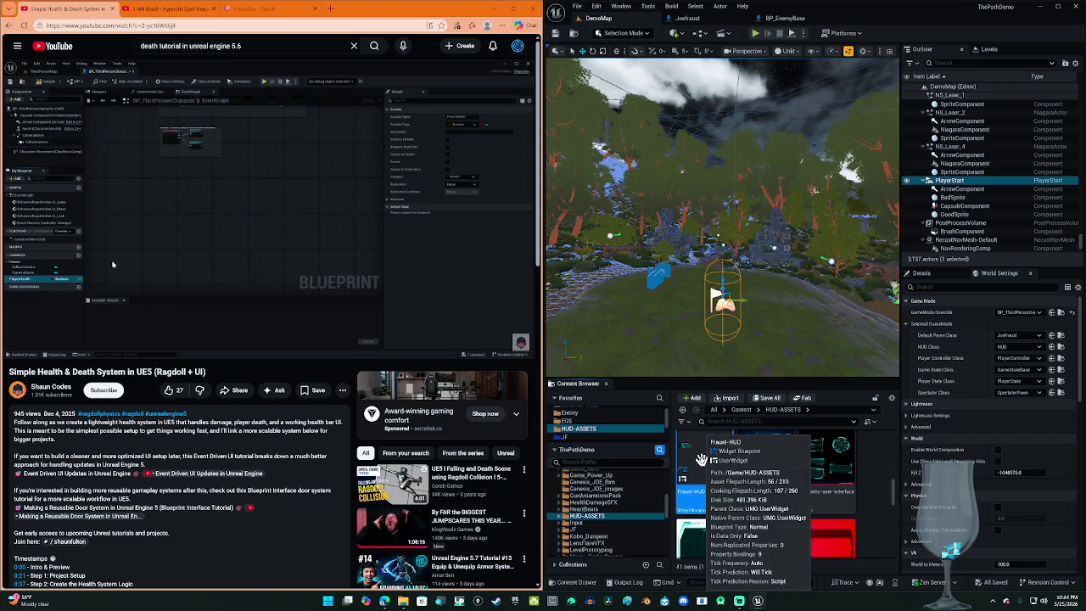
# Step: Inspect Fraust-HUD's ProgressBar_0 Percent binding (GetPercent_0) reading Player Health, then go back to Joefraust
pyautogui.doubleClick(701, 459)
pyautogui.scroll(2, 784, 289)
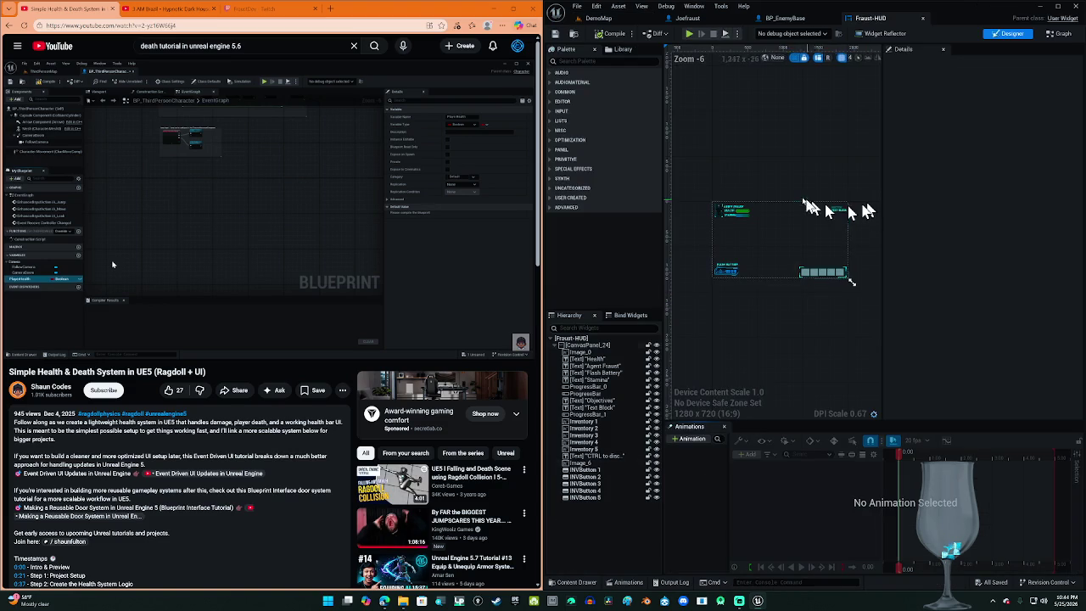
pyautogui.click(727, 212)
pyautogui.scroll(-5, 1056, 340)
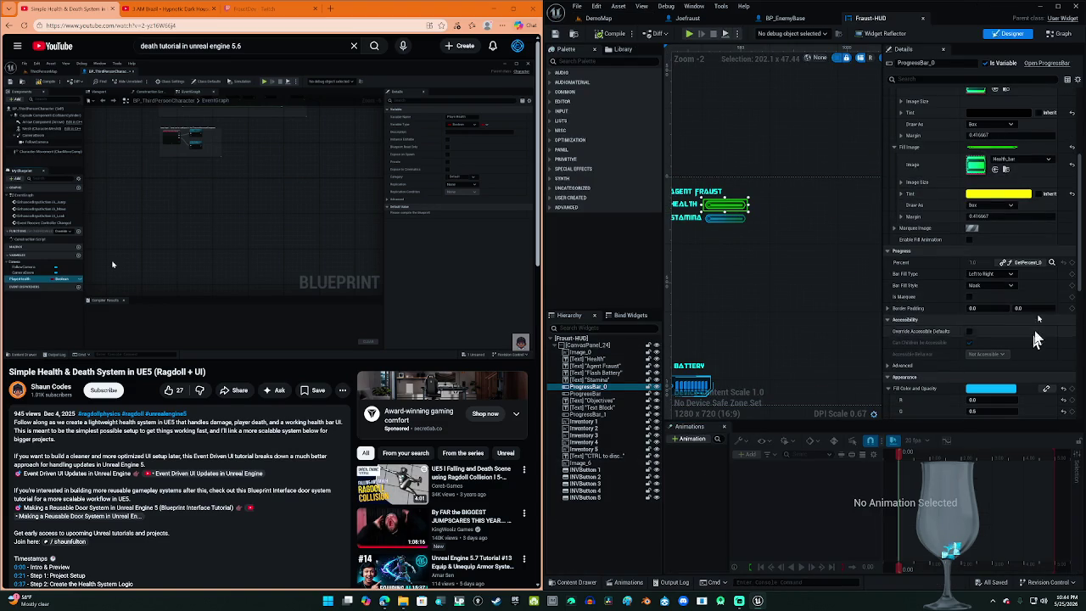
pyautogui.click(1052, 268)
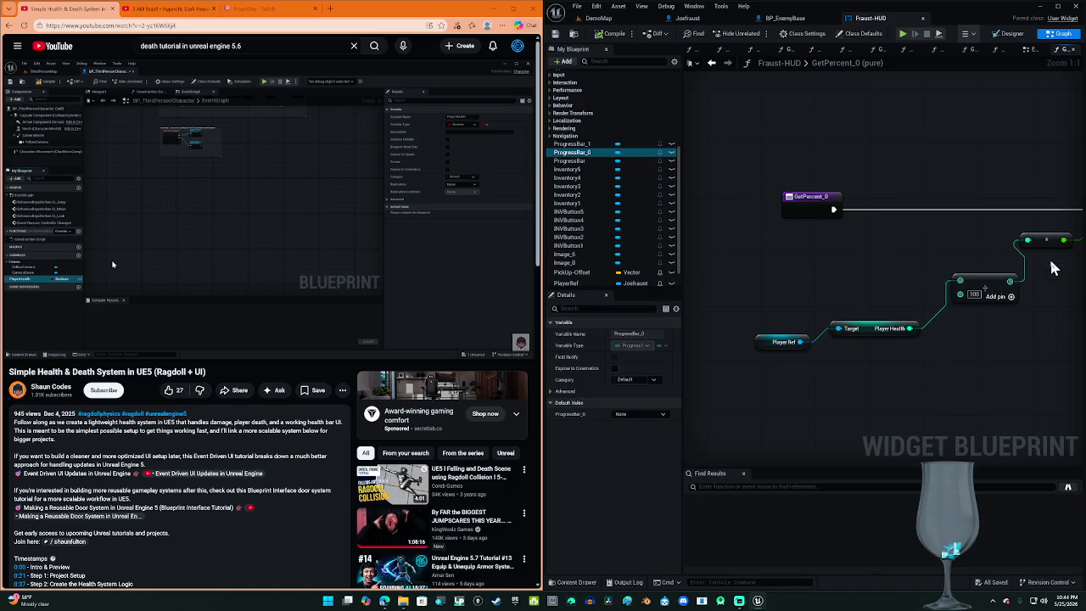
pyautogui.moveTo(892, 373); pyautogui.dragTo(802, 370)
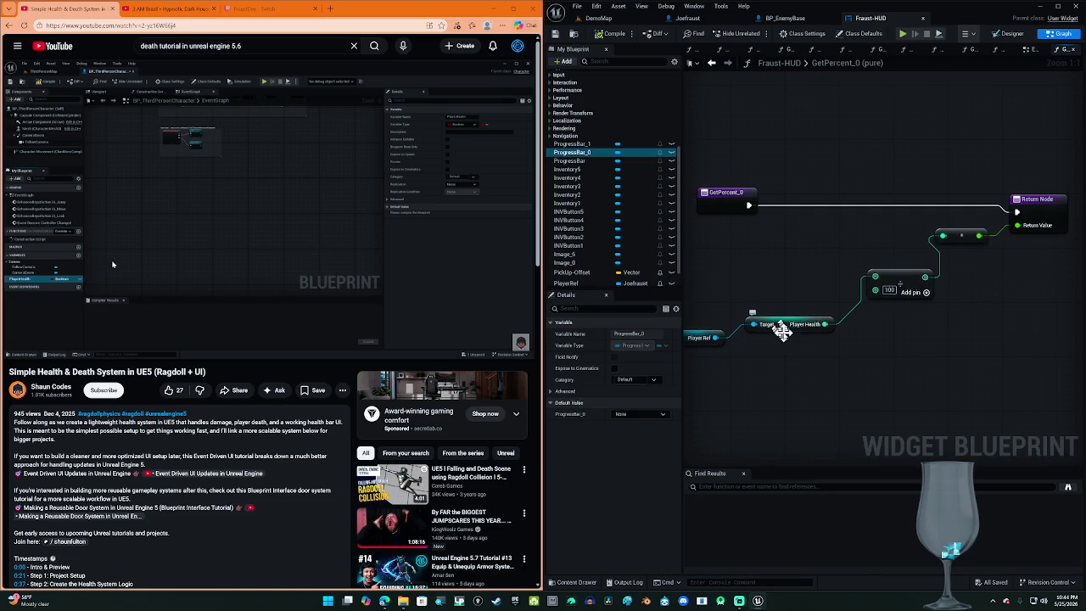
pyautogui.click(783, 333)
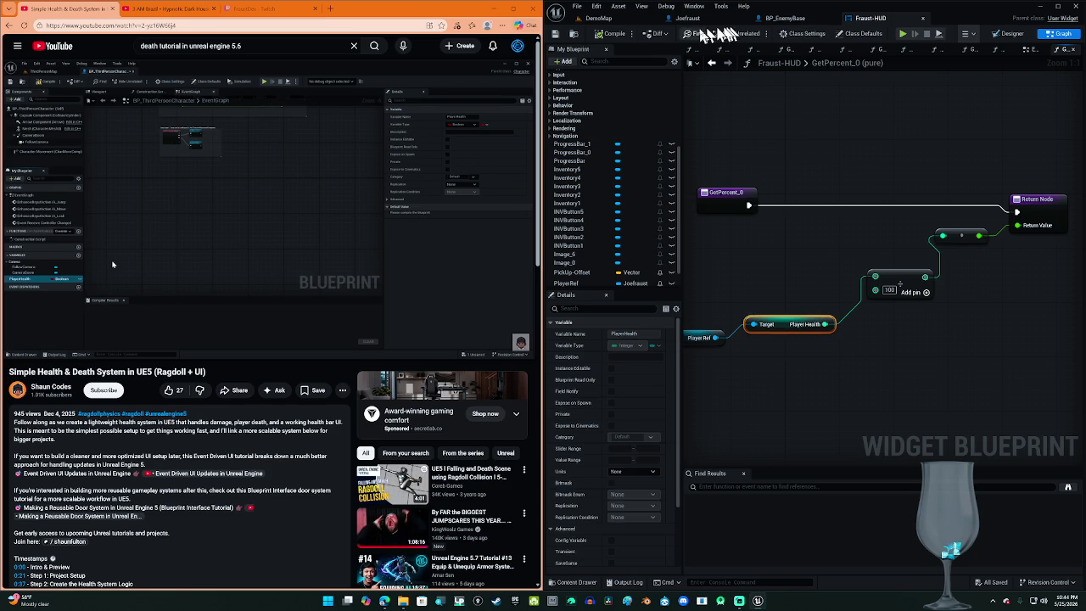
pyautogui.click(701, 28)
pyautogui.click(268, 282)
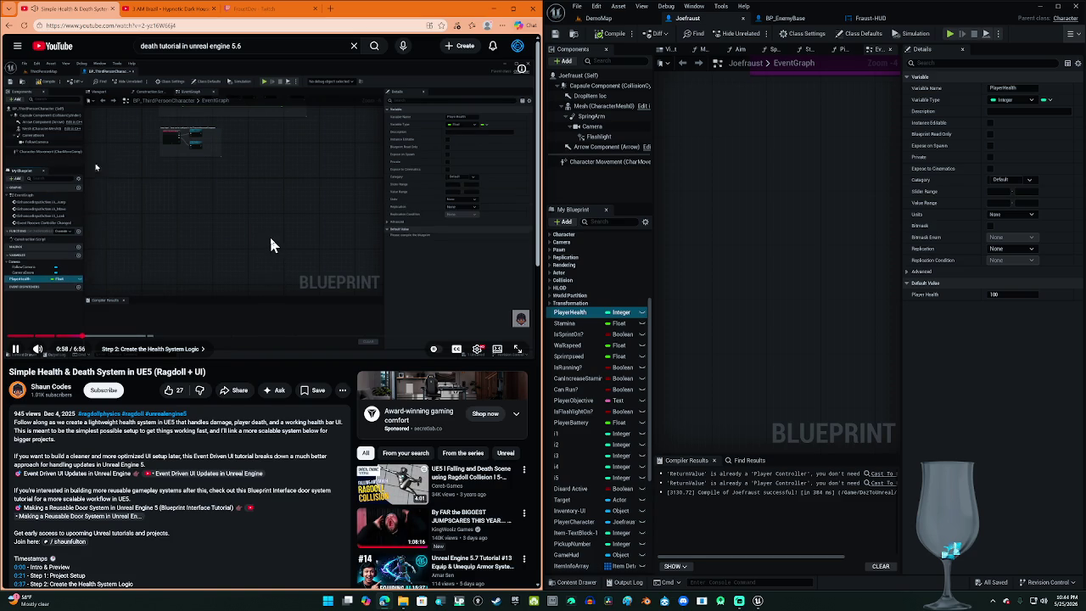
# Step: Change the PlayerHealth variable type from Integer to Float, keeping default 100.0, and compile Joefraust
pyautogui.click(269, 234)
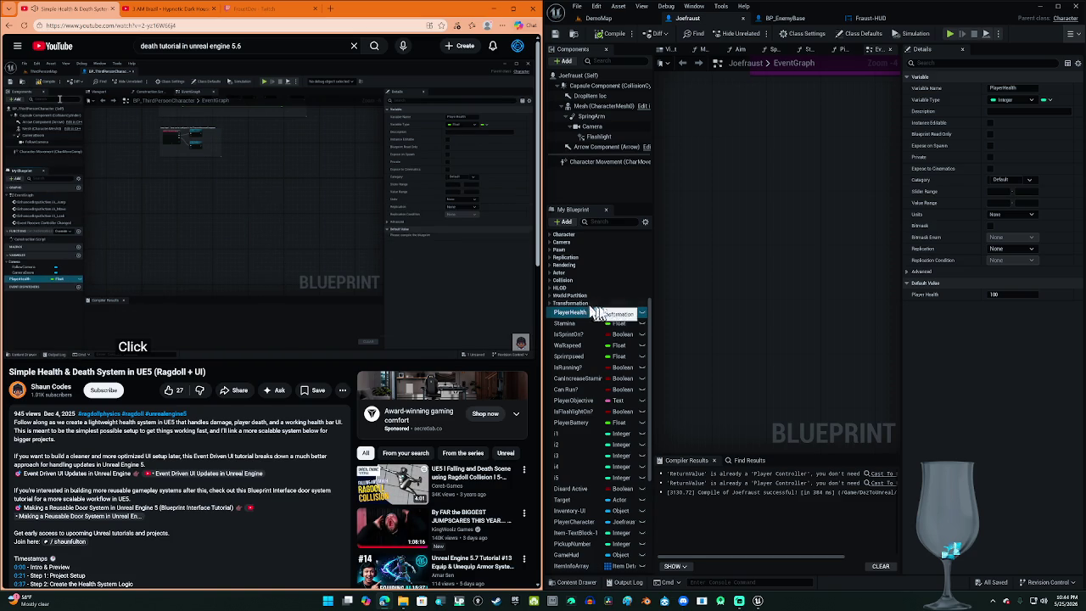
pyautogui.click(623, 314)
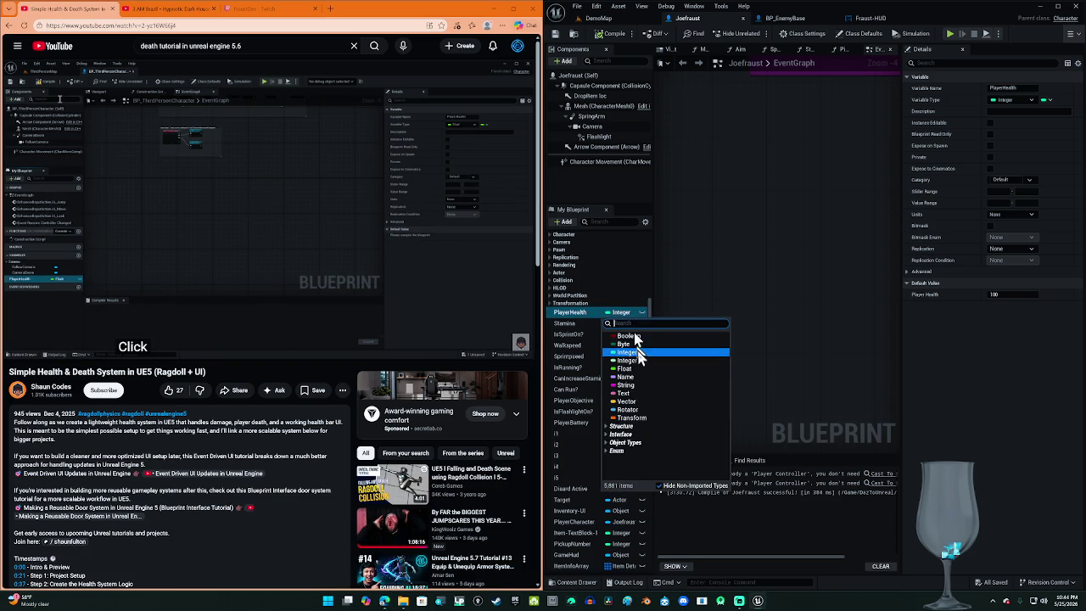
pyautogui.click(649, 369)
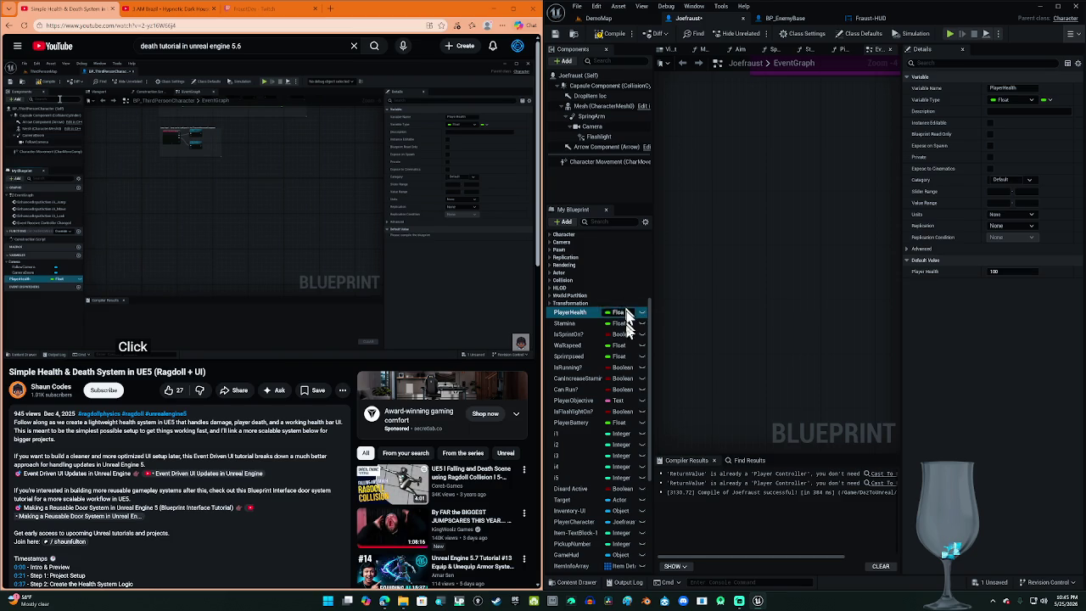
pyautogui.scroll(-5, 596, 552)
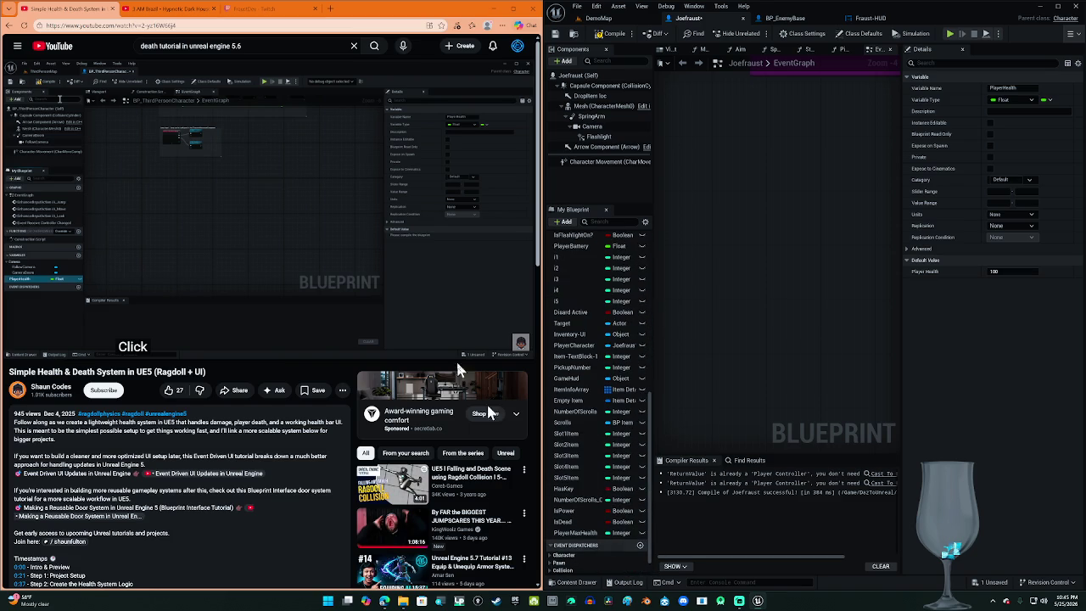
pyautogui.click(352, 222)
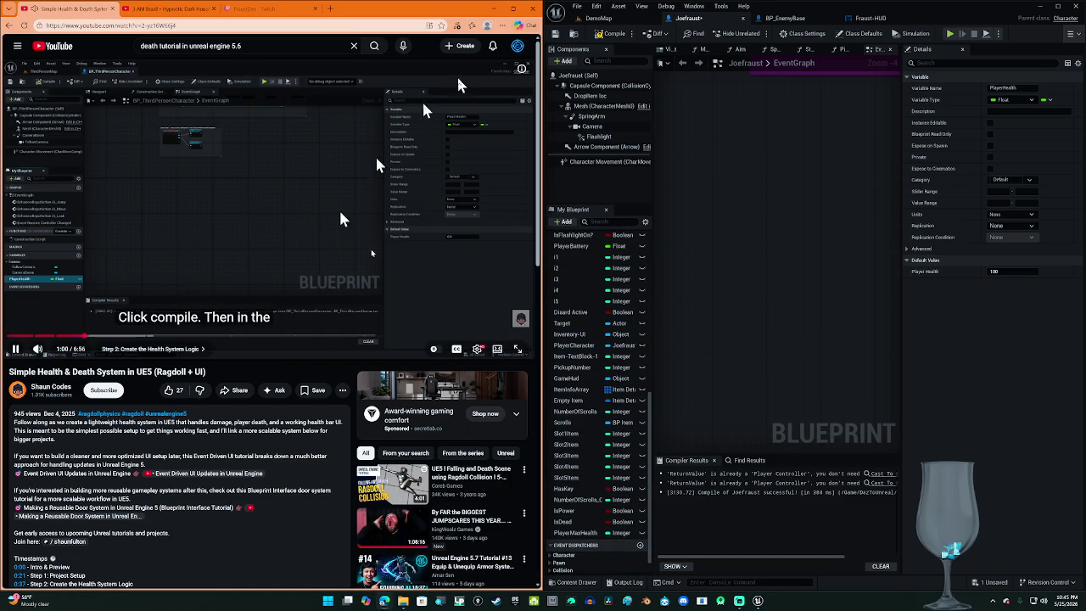
pyautogui.click(607, 44)
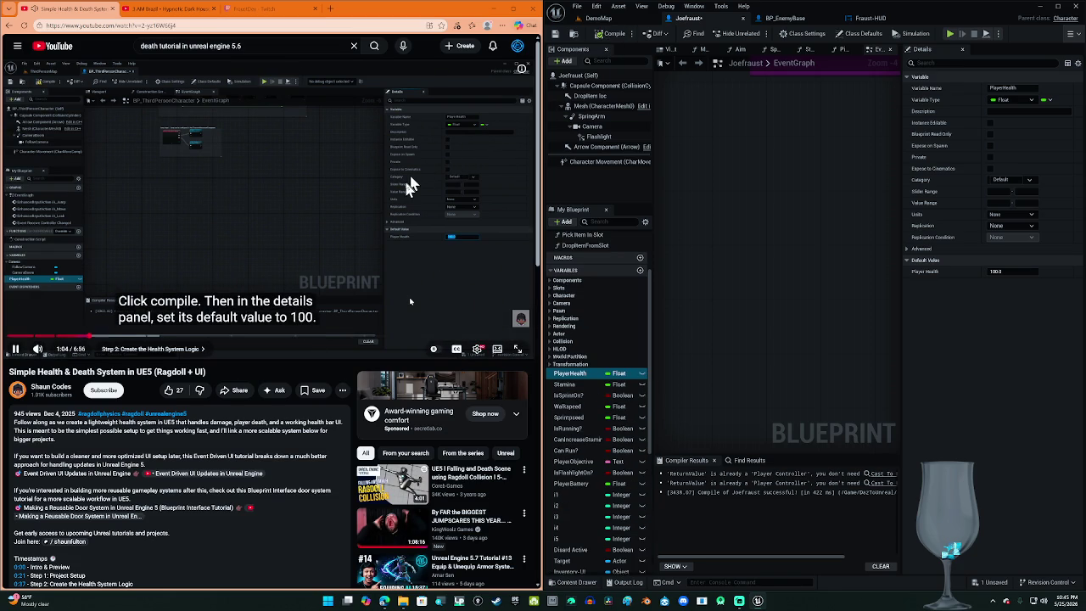
pyautogui.click(353, 204)
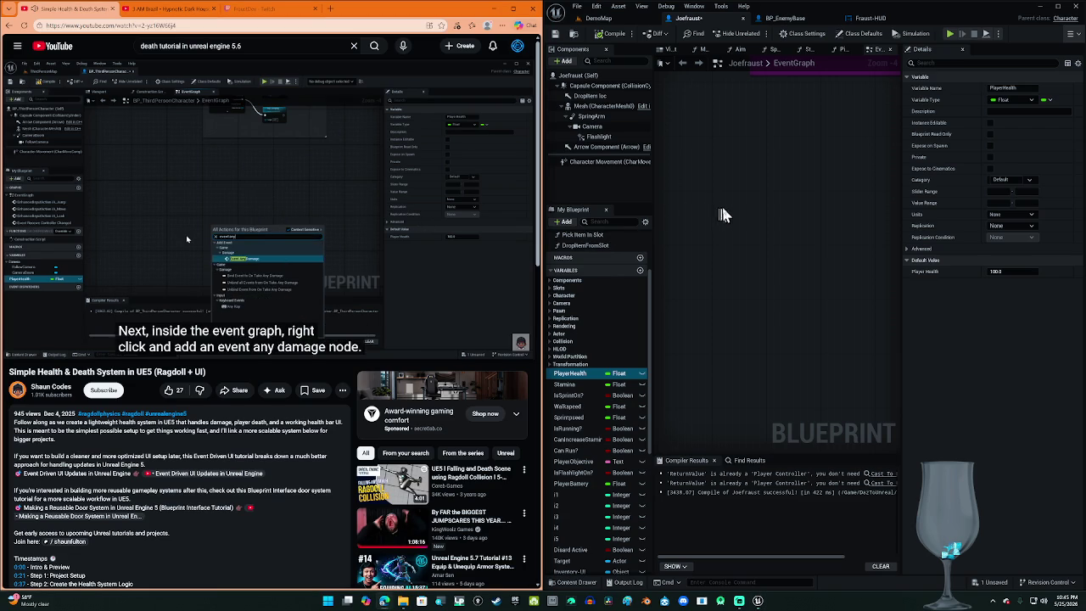
# Step: Place an Event AnyDamage node in the Joefraust event graph using an 'event any' search
pyautogui.click(443, 249)
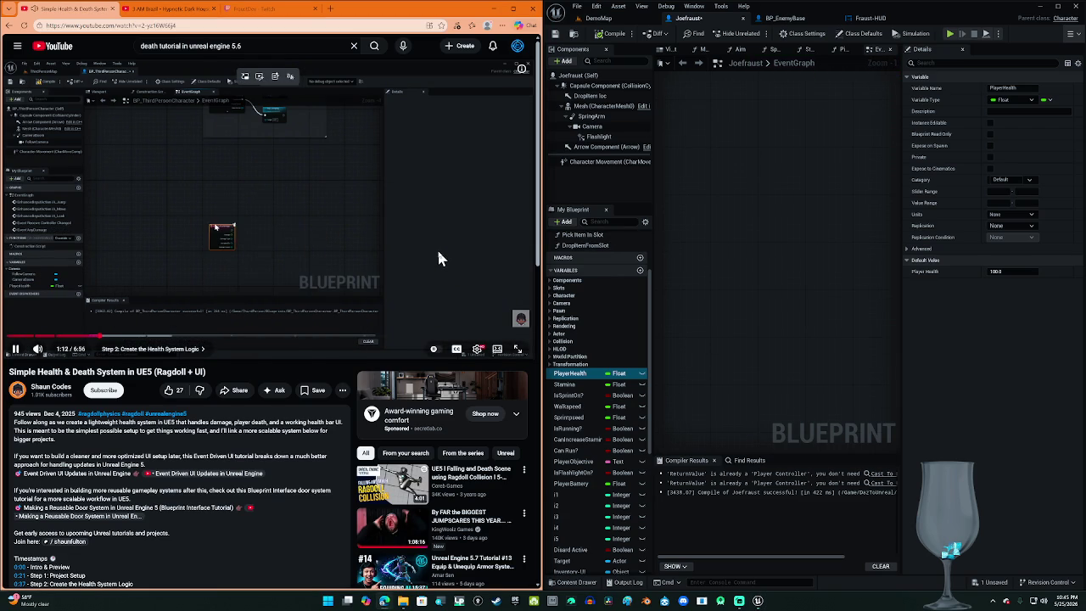
pyautogui.click(439, 252)
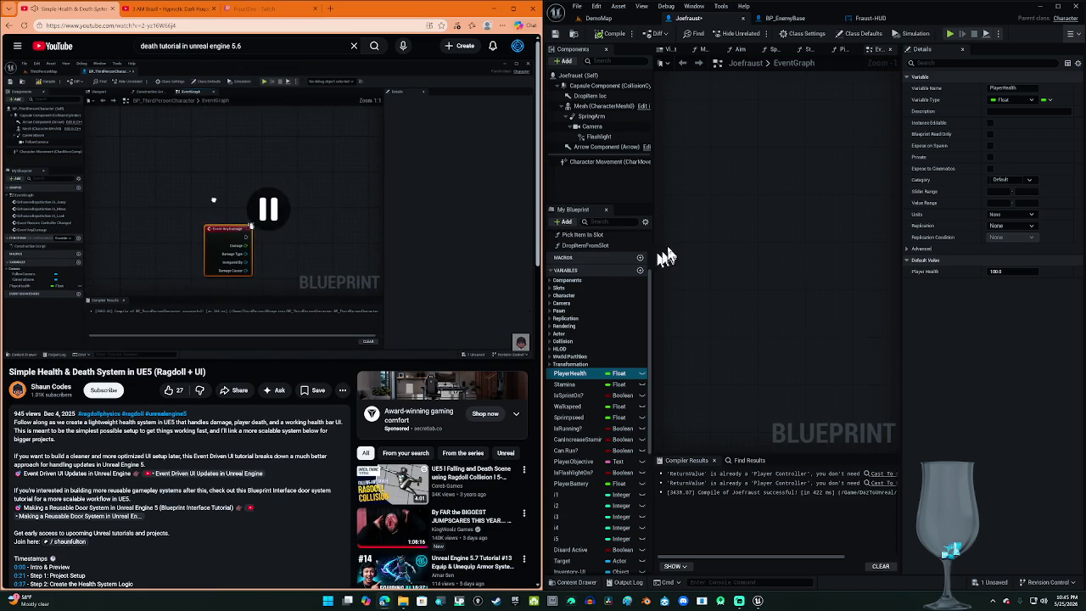
pyautogui.rightClick(726, 217)
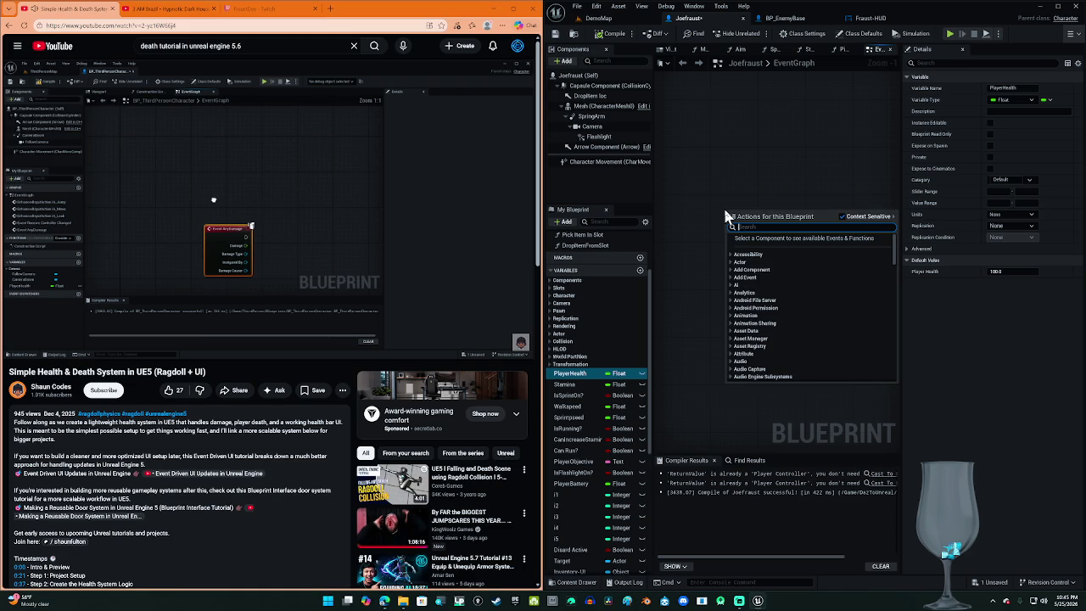
pyautogui.write('ev')
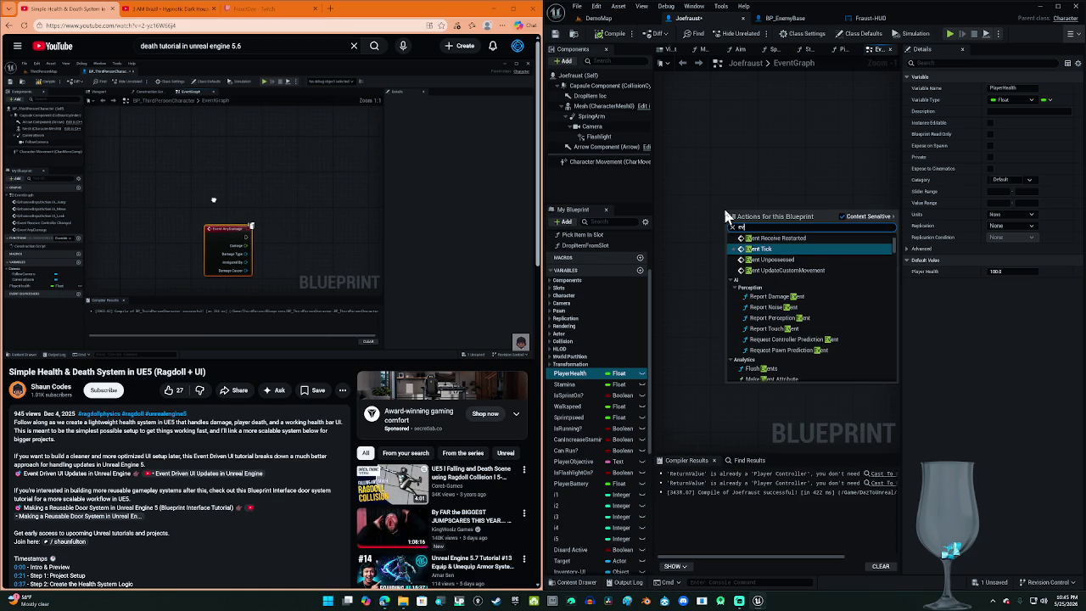
pyautogui.write('n')
pyautogui.press('BackSpace')
pyautogui.write('nt any')
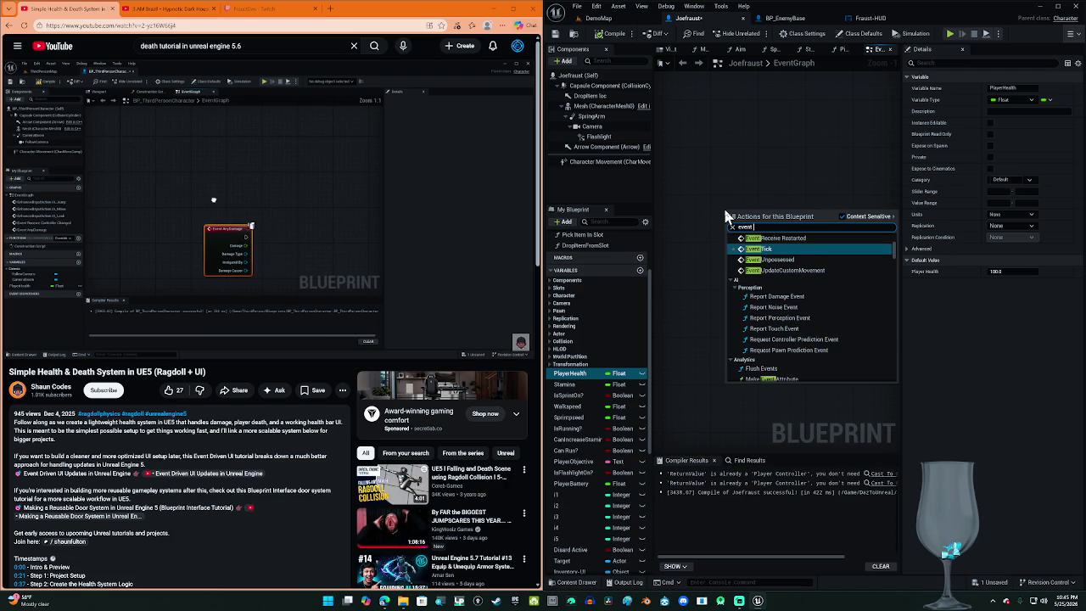
pyautogui.press('Return')
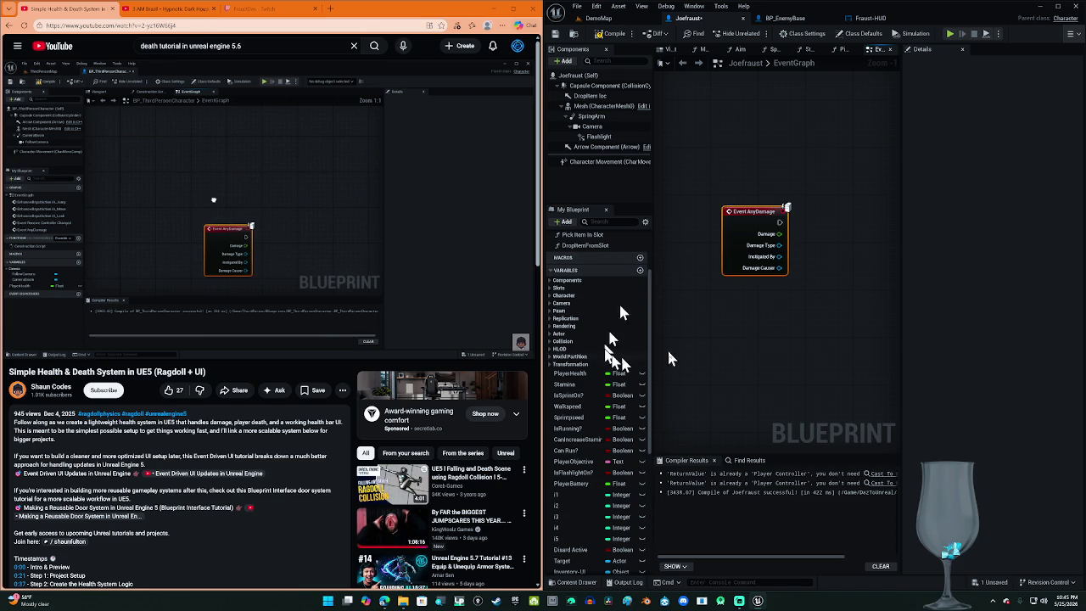
pyautogui.moveTo(772, 303); pyautogui.dragTo(718, 271)
pyautogui.click(447, 245)
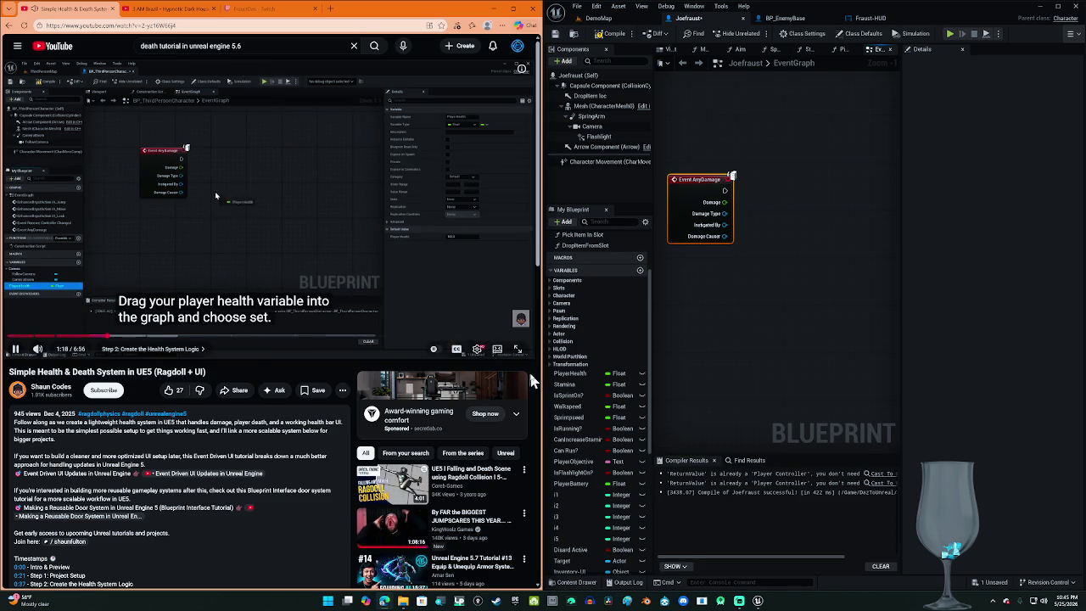
# Step: Drop the PlayerHealth variable into the graph as a SET Player Health node
pyautogui.click(412, 230)
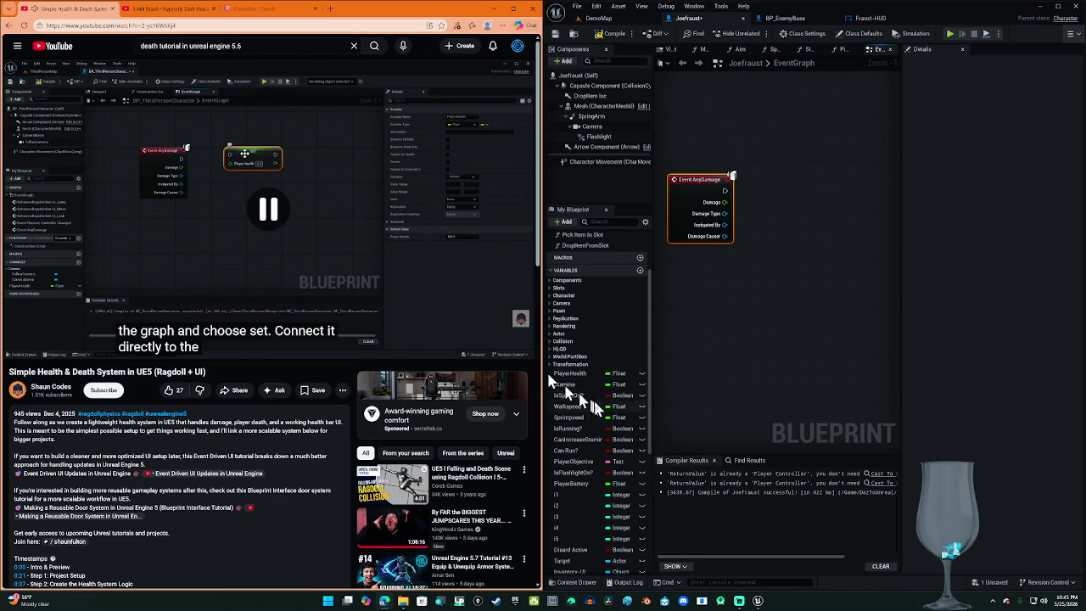
pyautogui.moveTo(576, 371)
pyautogui.mouseDown()
pyautogui.moveTo(640, 322)
pyautogui.moveTo(755, 191)
pyautogui.moveTo(826, 209)
pyautogui.mouseUp()
pyautogui.click(819, 214)
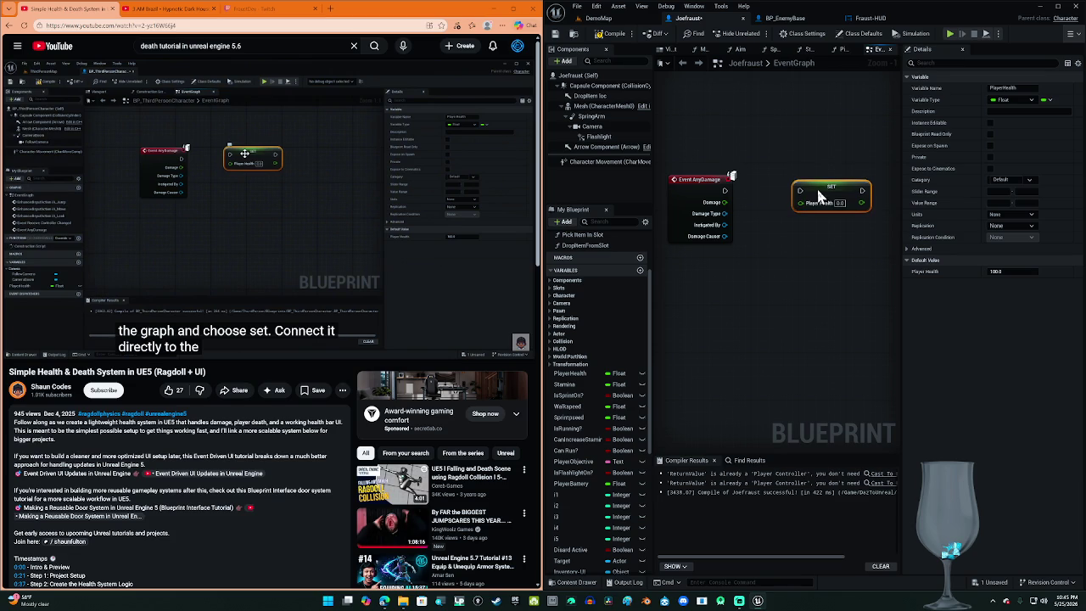
pyautogui.moveTo(855, 161)
pyautogui.mouseDown()
pyautogui.moveTo(731, 216)
pyautogui.moveTo(692, 251)
pyautogui.mouseUp()
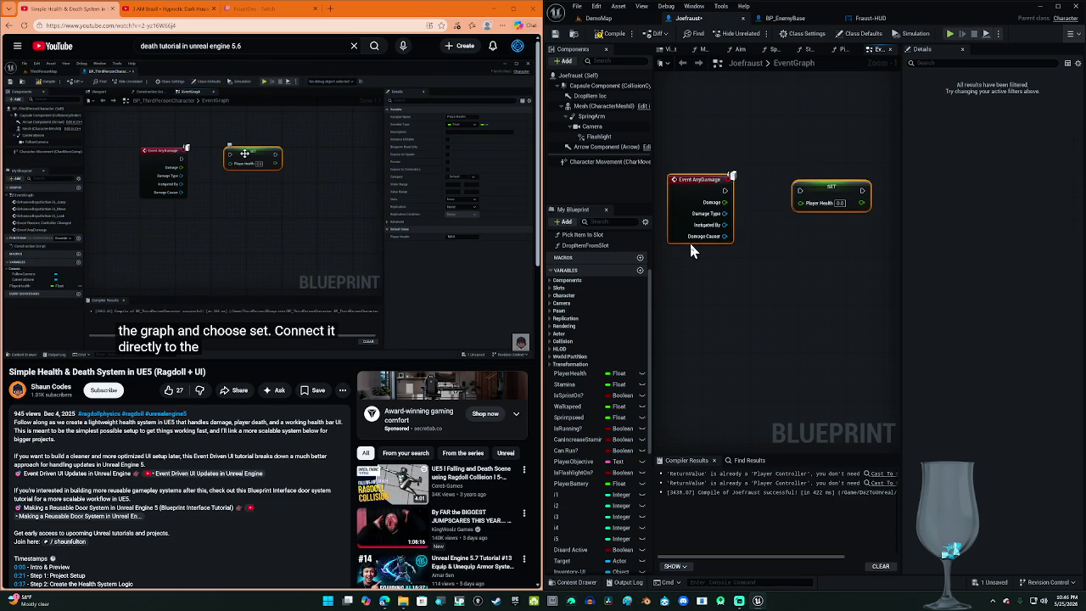
pyautogui.click(696, 269)
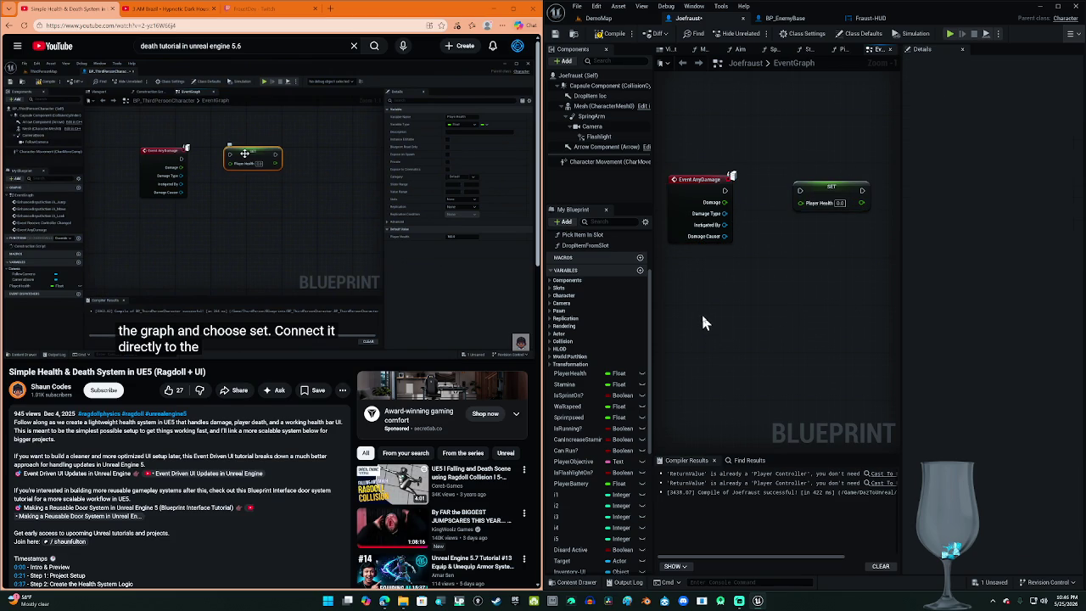
# Step: Wire Event AnyDamage's execution output into the SET Player Health node
pyautogui.click(263, 239)
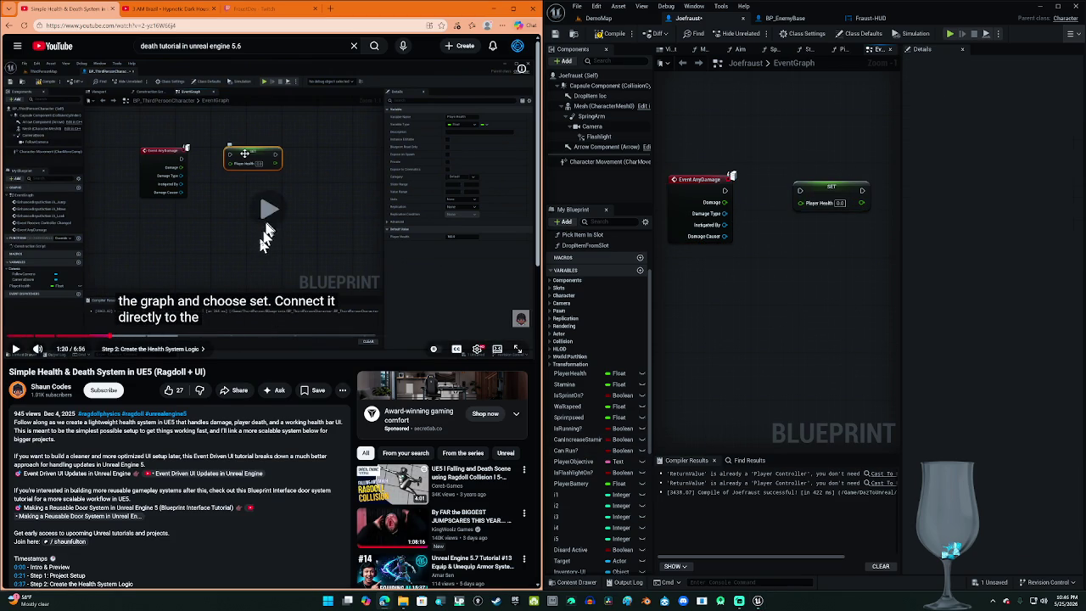
pyautogui.click(261, 231)
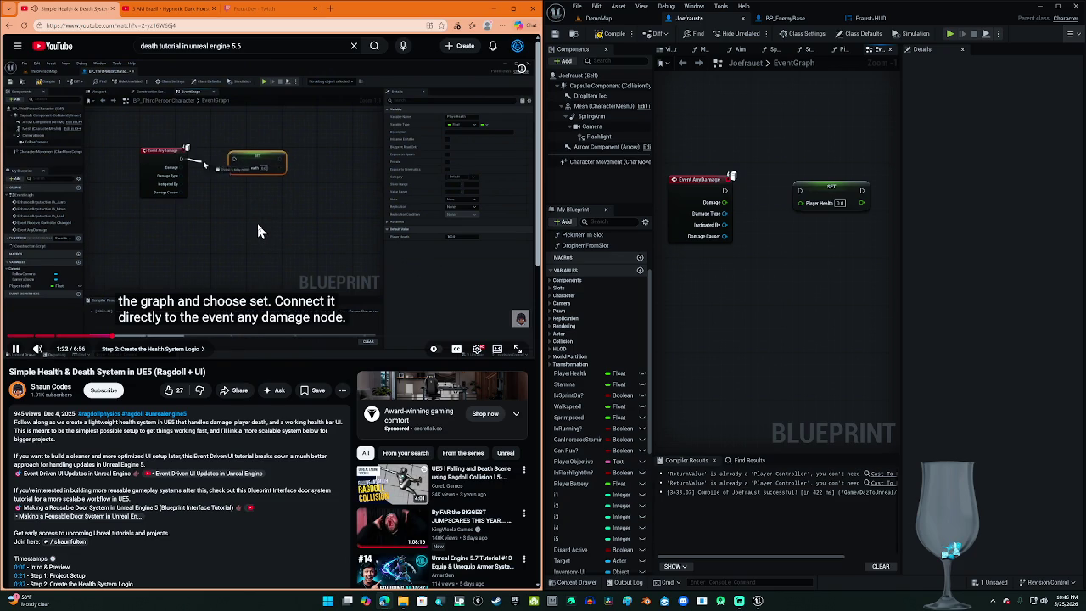
pyautogui.click(259, 228)
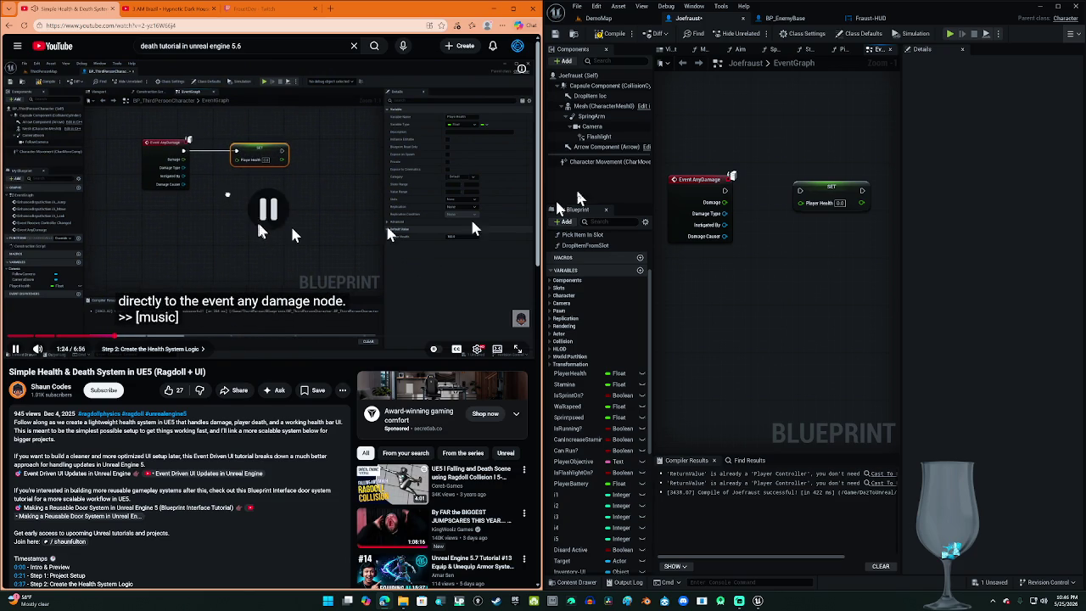
pyautogui.moveTo(726, 192); pyautogui.dragTo(799, 192)
pyautogui.click(313, 193)
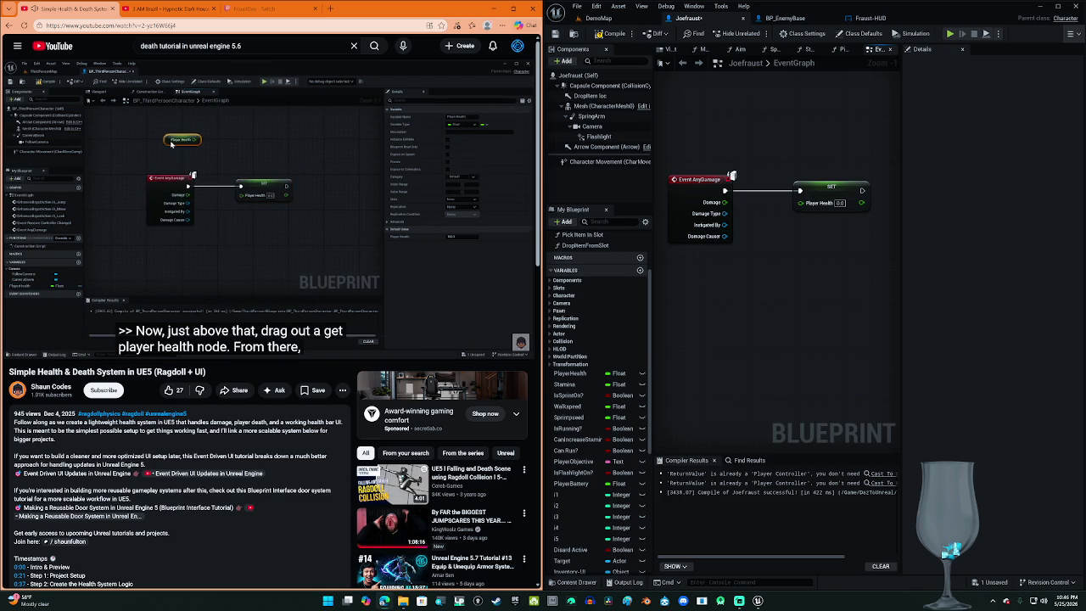
# Step: Add a Player Health getter above the event and feed its value into a new Subtract node
pyautogui.click(313, 193)
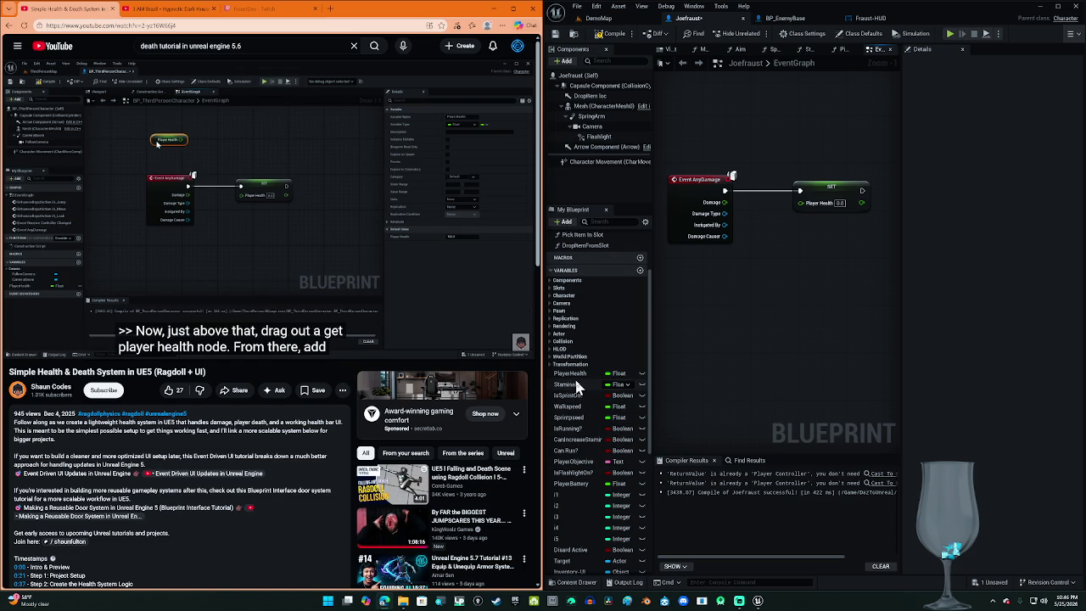
pyautogui.moveTo(570, 376)
pyautogui.mouseDown()
pyautogui.moveTo(674, 157)
pyautogui.moveTo(676, 125)
pyautogui.mouseUp()
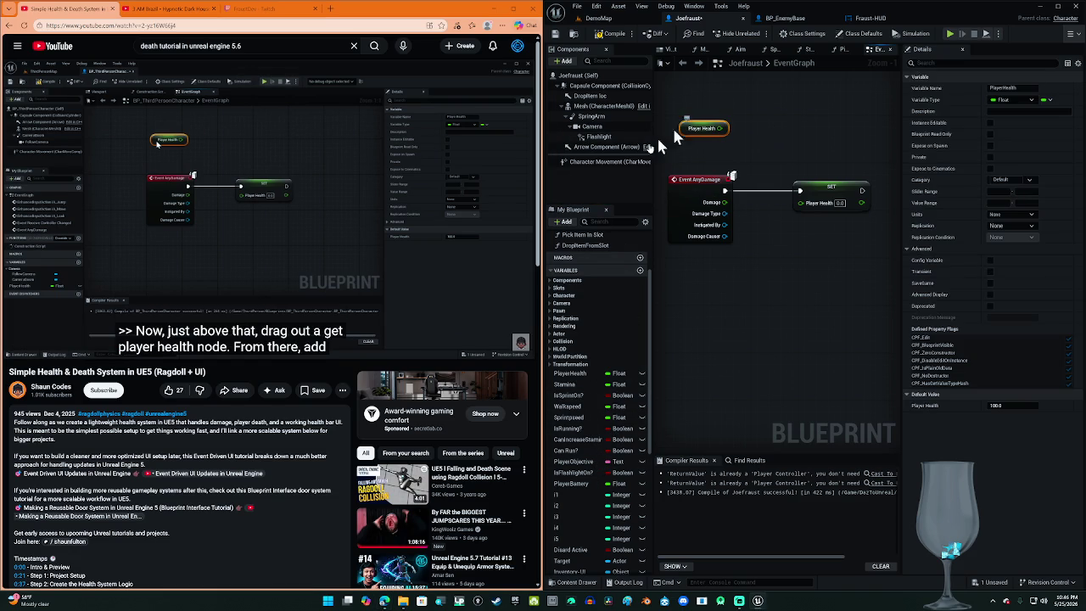
pyautogui.click(399, 251)
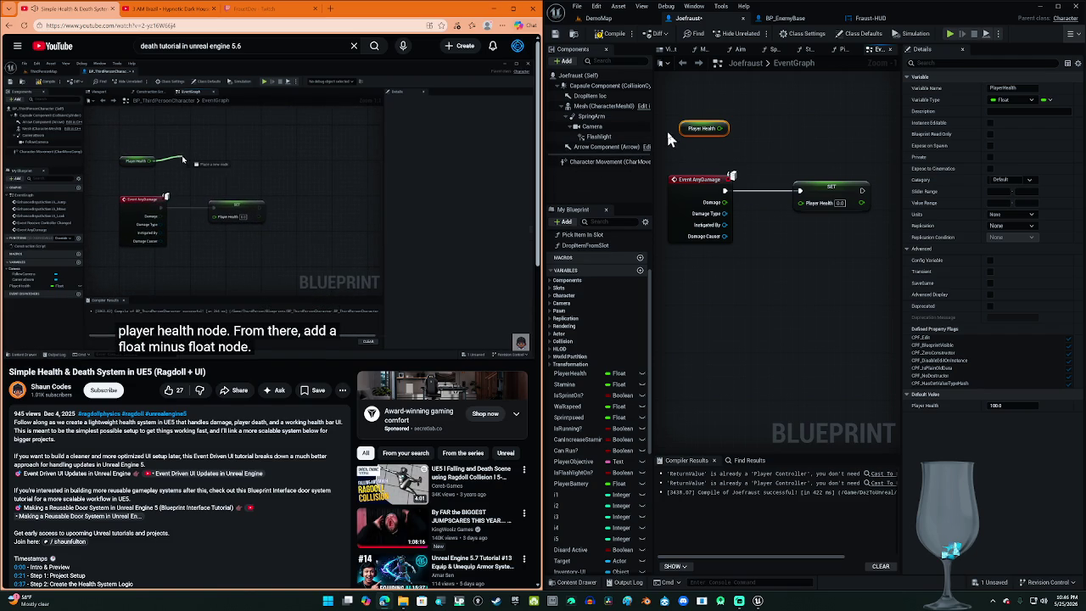
pyautogui.click(429, 218)
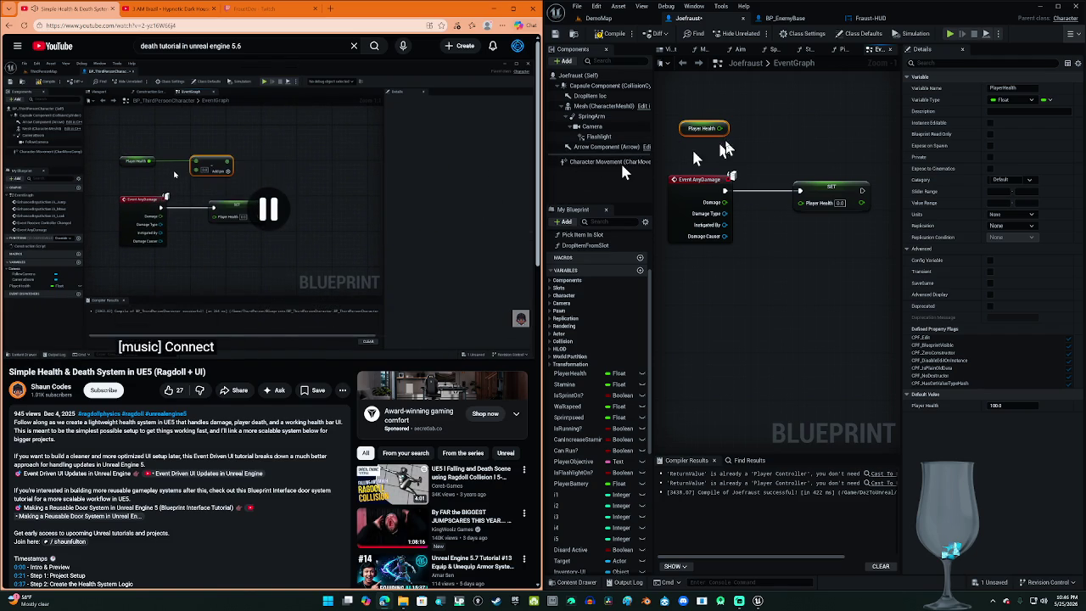
pyautogui.moveTo(721, 128); pyautogui.dragTo(771, 135)
pyautogui.write('-')
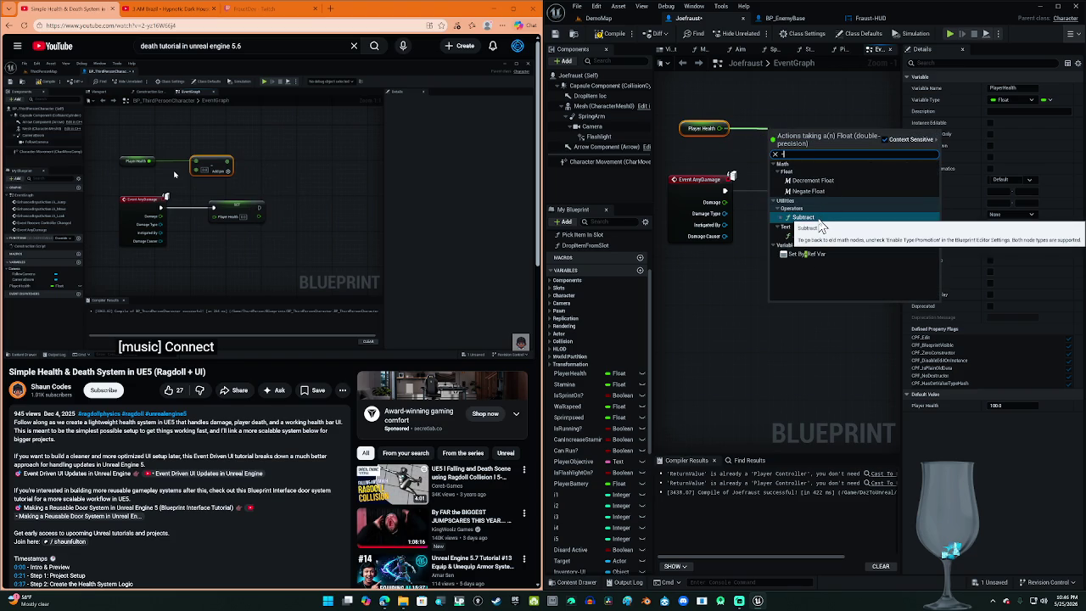
pyautogui.click(819, 219)
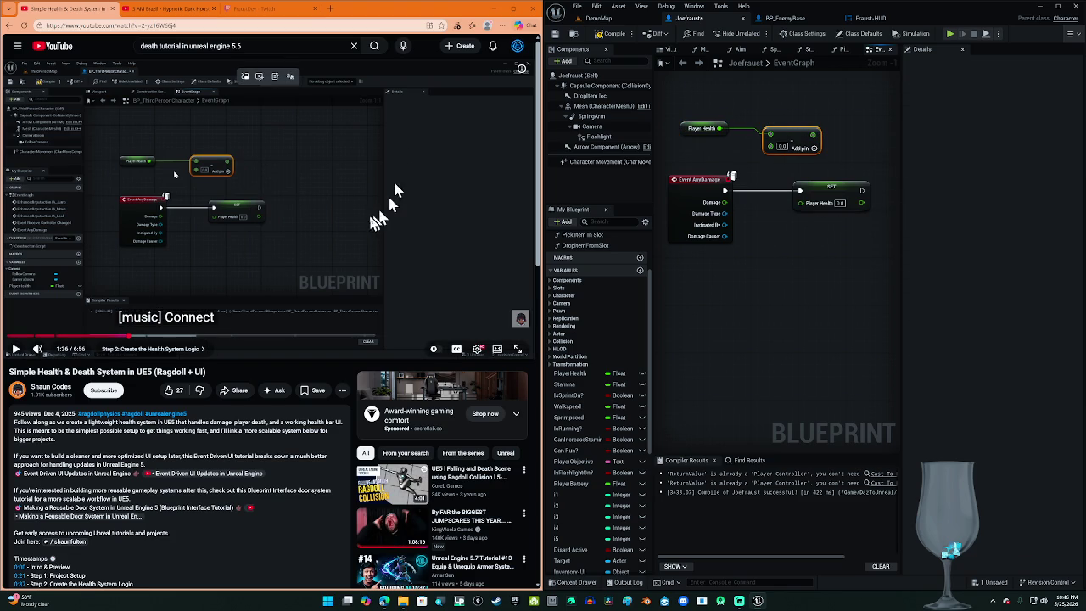
# Step: Connect Event AnyDamage's Damage output into the Subtract node
pyautogui.click(367, 212)
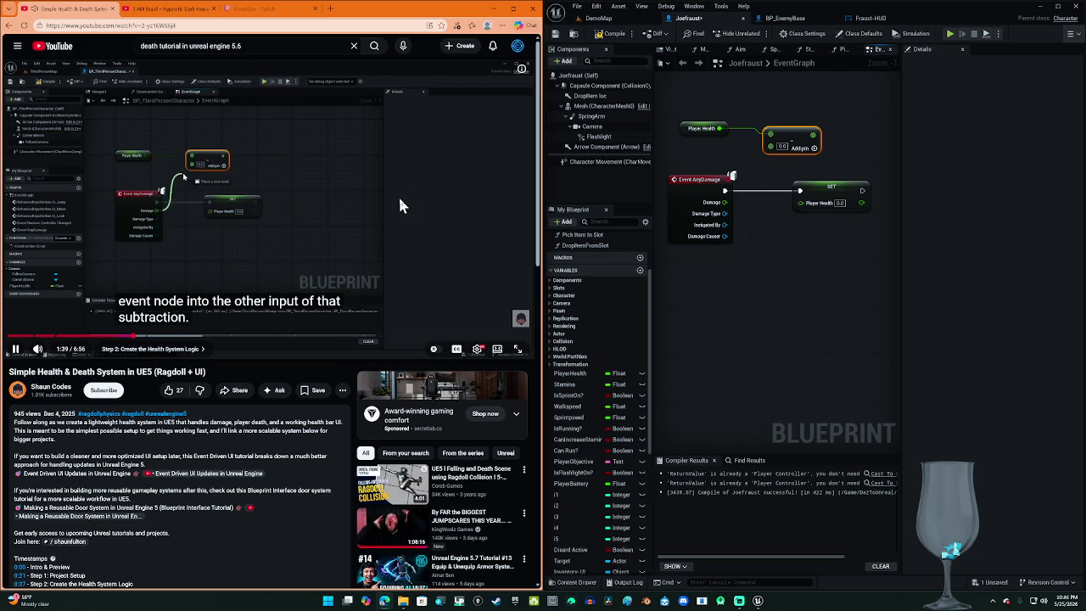
pyautogui.click(400, 204)
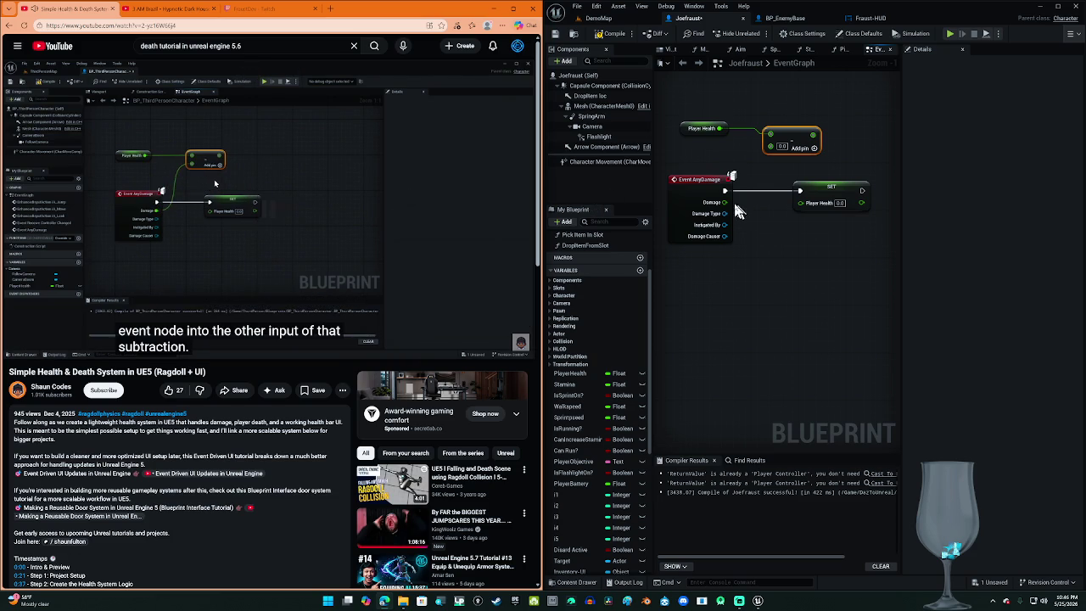
pyautogui.moveTo(726, 202)
pyautogui.mouseDown()
pyautogui.moveTo(770, 175)
pyautogui.moveTo(776, 157)
pyautogui.mouseUp()
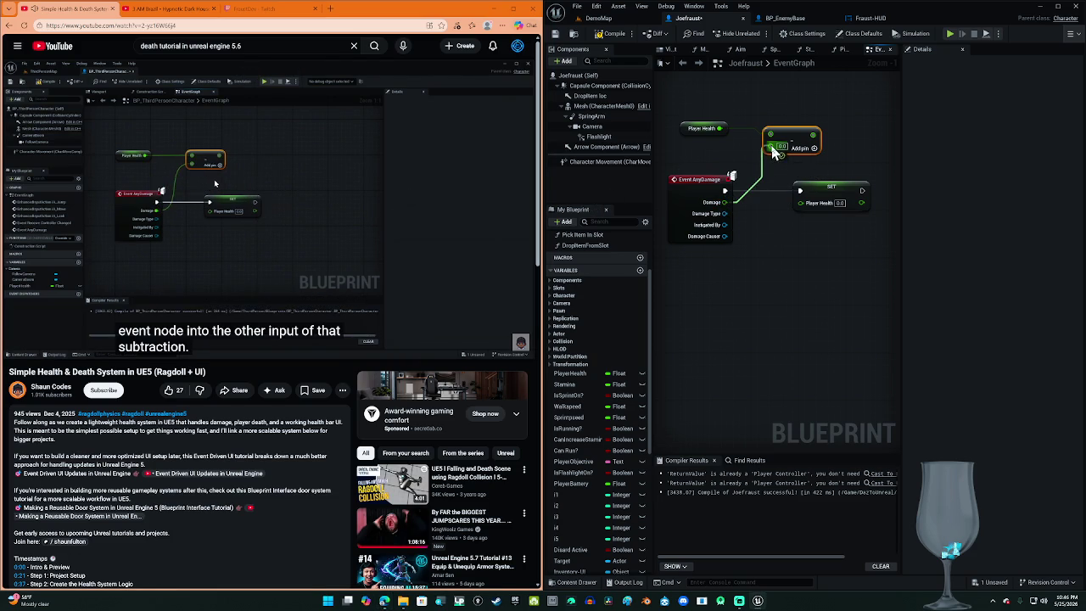
pyautogui.click(461, 138)
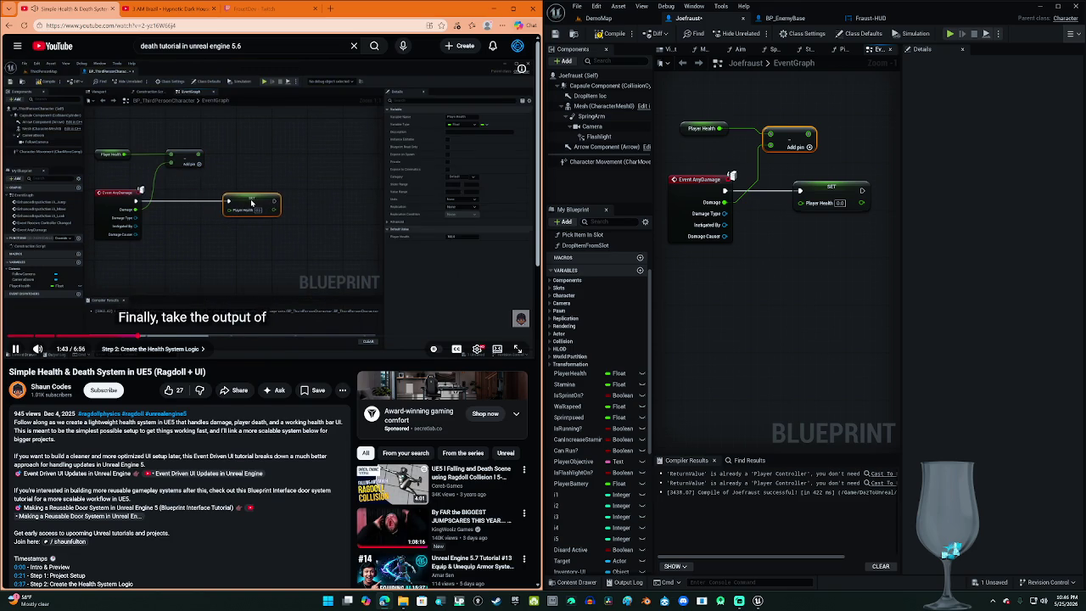
# Step: Shift SET Player Health right, plug the subtraction result into its value, and save the blueprint
pyautogui.click(501, 205)
pyautogui.moveTo(860, 339)
pyautogui.mouseDown()
pyautogui.moveTo(711, 323)
pyautogui.moveTo(745, 381)
pyautogui.mouseUp()
pyautogui.click(720, 234)
pyautogui.moveTo(719, 234); pyautogui.dragTo(797, 235)
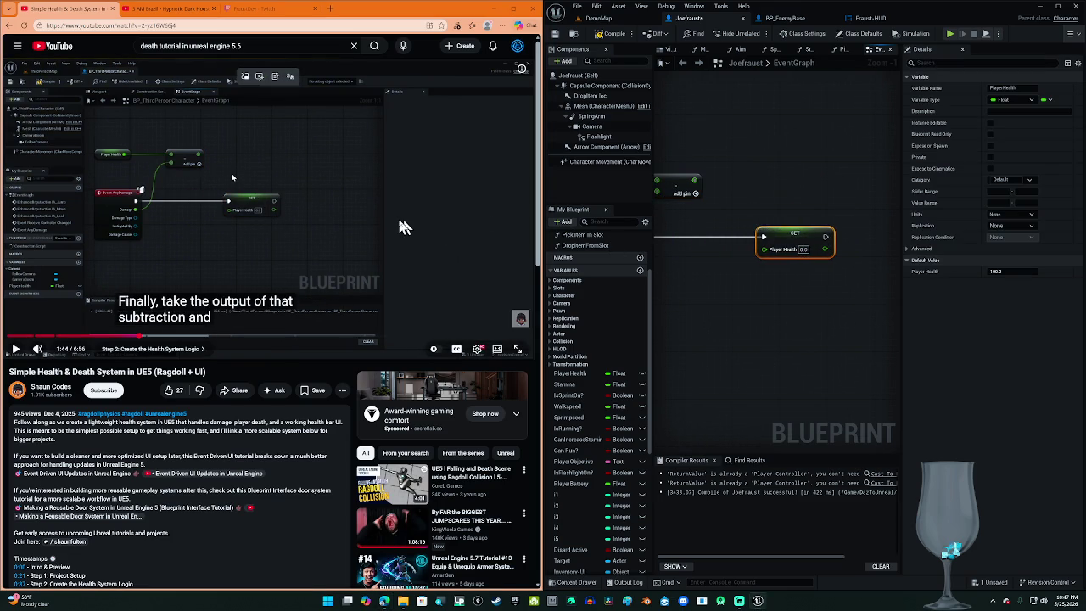
pyautogui.click(397, 215)
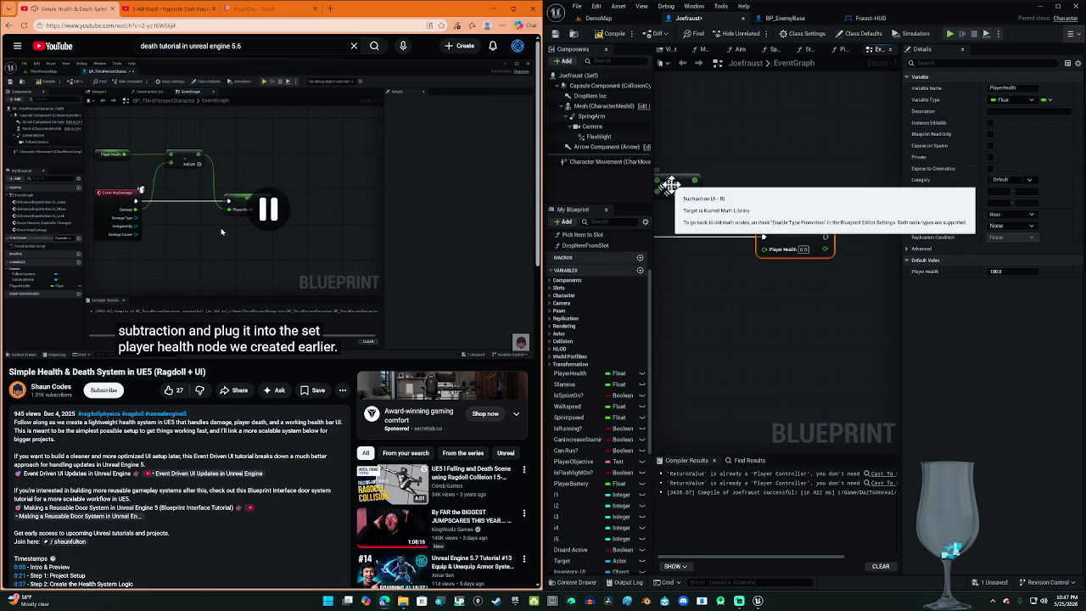
pyautogui.moveTo(694, 181)
pyautogui.mouseDown()
pyautogui.moveTo(744, 248)
pyautogui.moveTo(765, 257)
pyautogui.mouseUp()
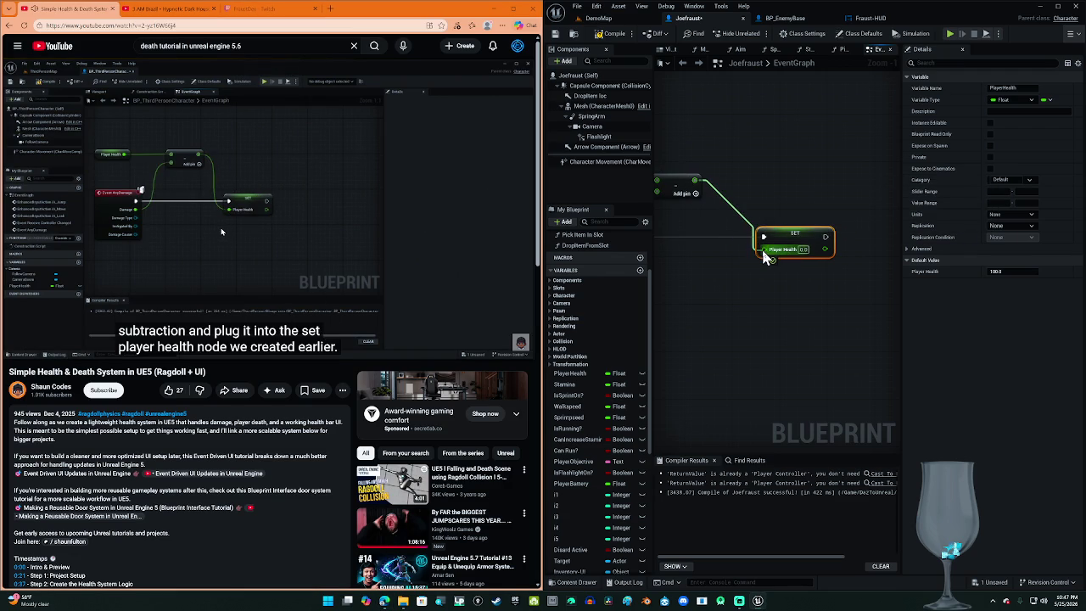
pyautogui.click(407, 209)
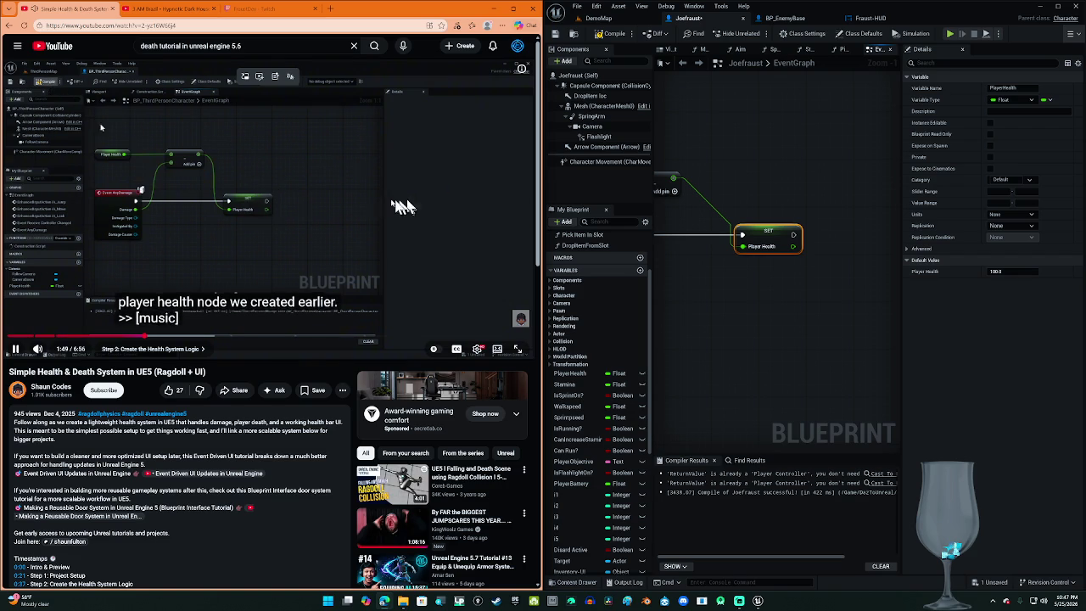
pyautogui.click(370, 182)
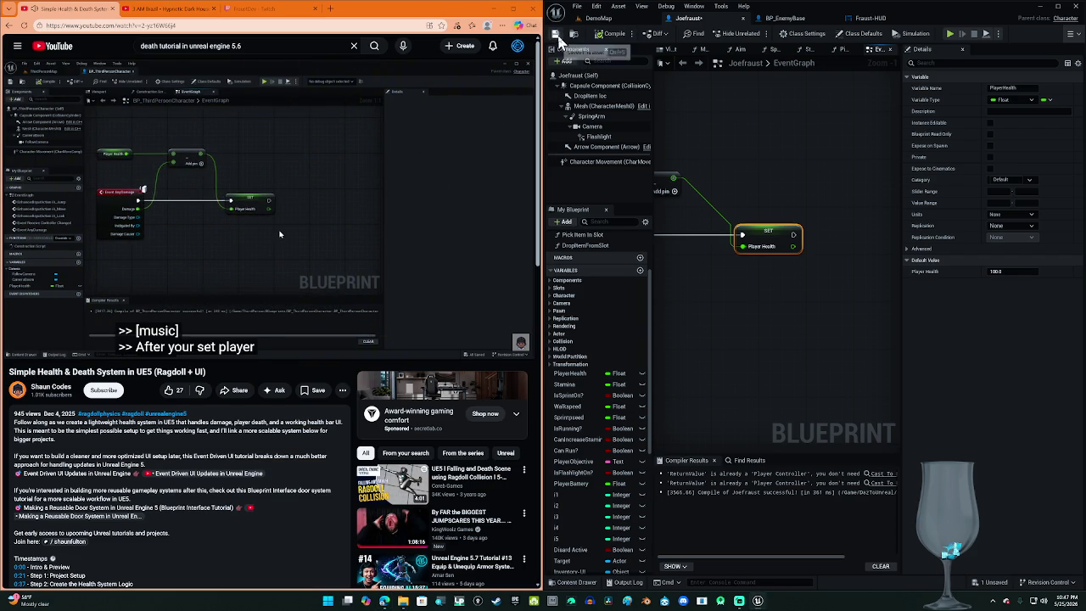
pyautogui.click(556, 33)
# Step: Add a Branch node after SET Player Health's execution output and align it in line
pyautogui.click(348, 227)
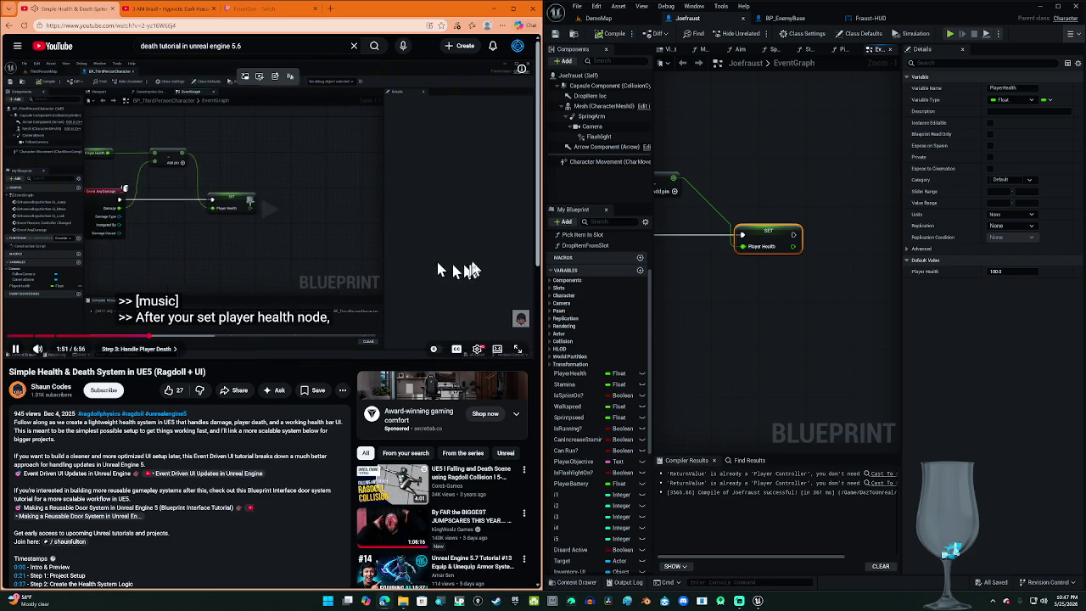
pyautogui.moveTo(780, 285); pyautogui.dragTo(692, 283)
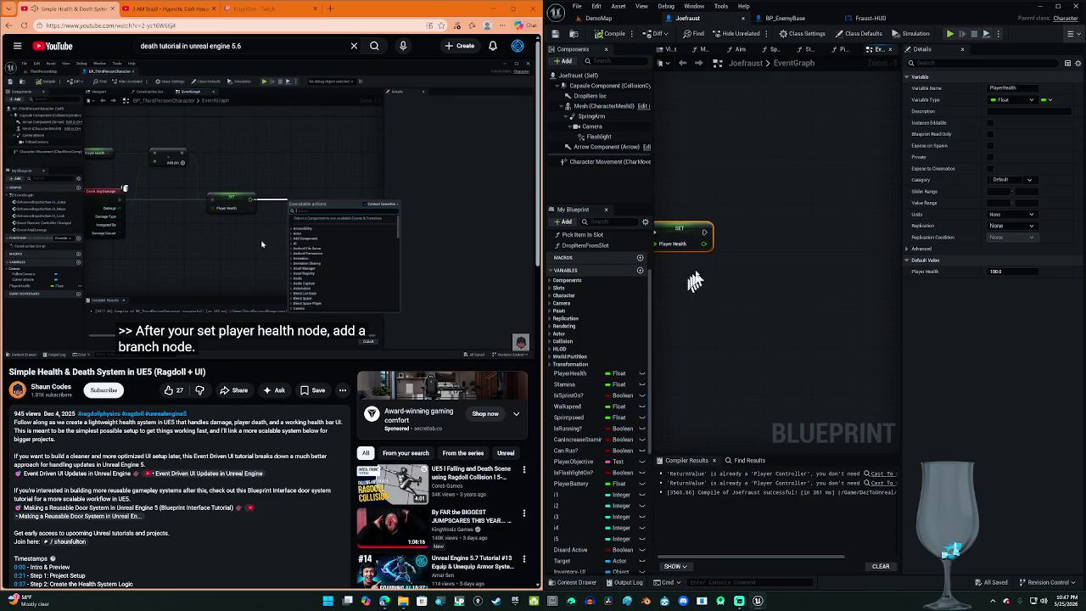
pyautogui.click(483, 246)
pyautogui.moveTo(702, 236)
pyautogui.mouseDown()
pyautogui.moveTo(763, 242)
pyautogui.moveTo(740, 241)
pyautogui.mouseUp()
pyautogui.write('ra')
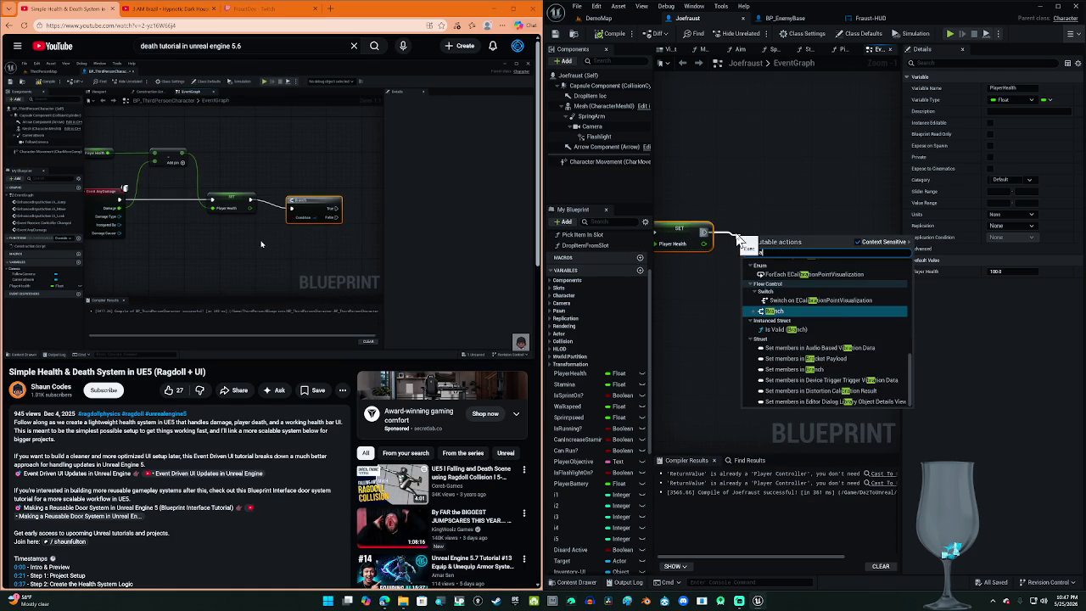
pyautogui.click(821, 316)
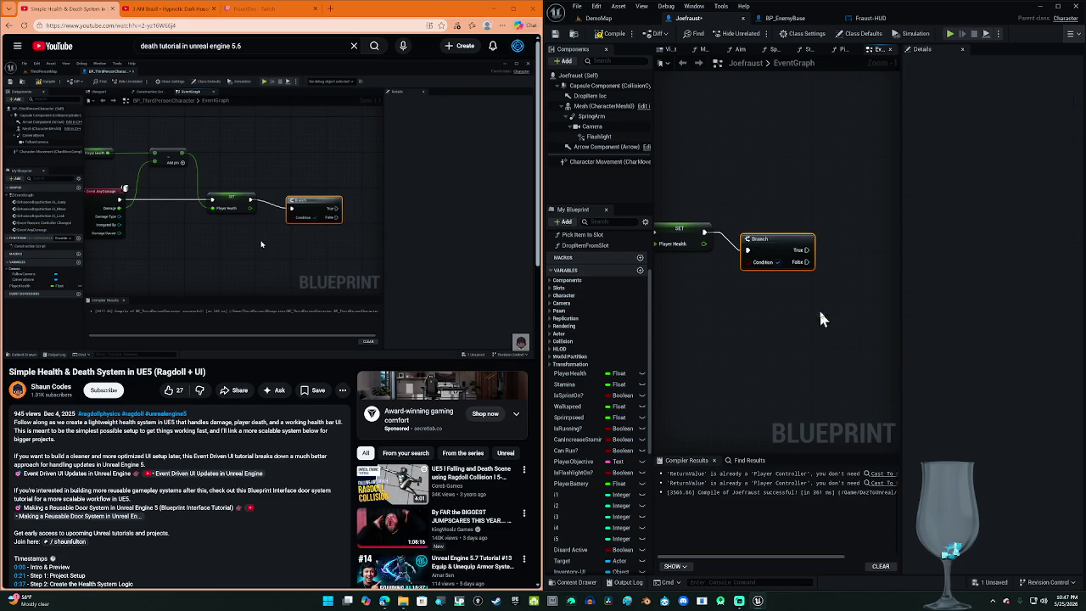
pyautogui.moveTo(780, 235); pyautogui.dragTo(780, 229)
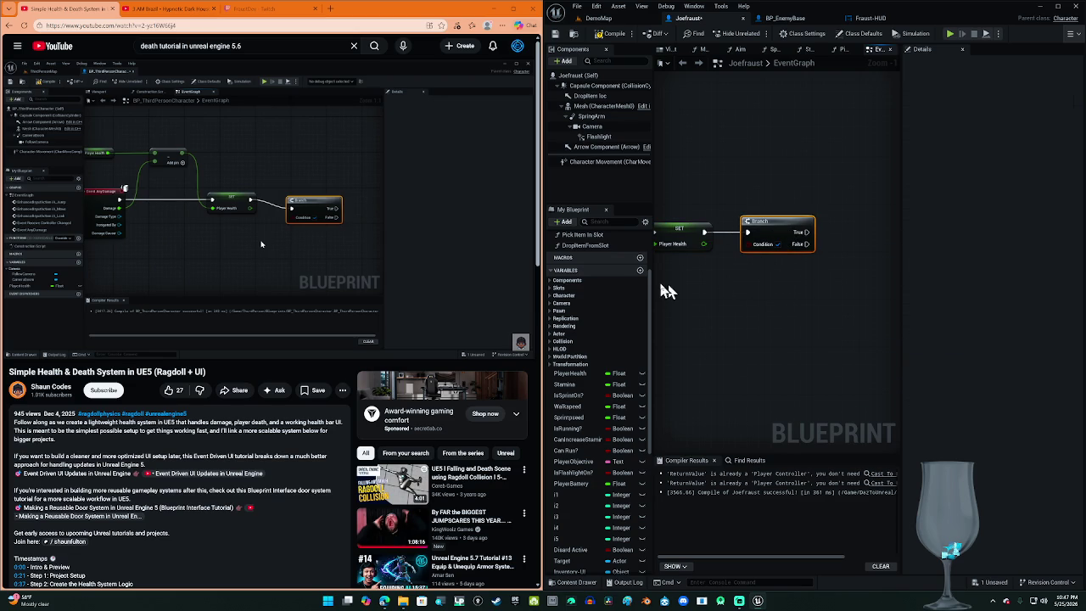
pyautogui.click(481, 245)
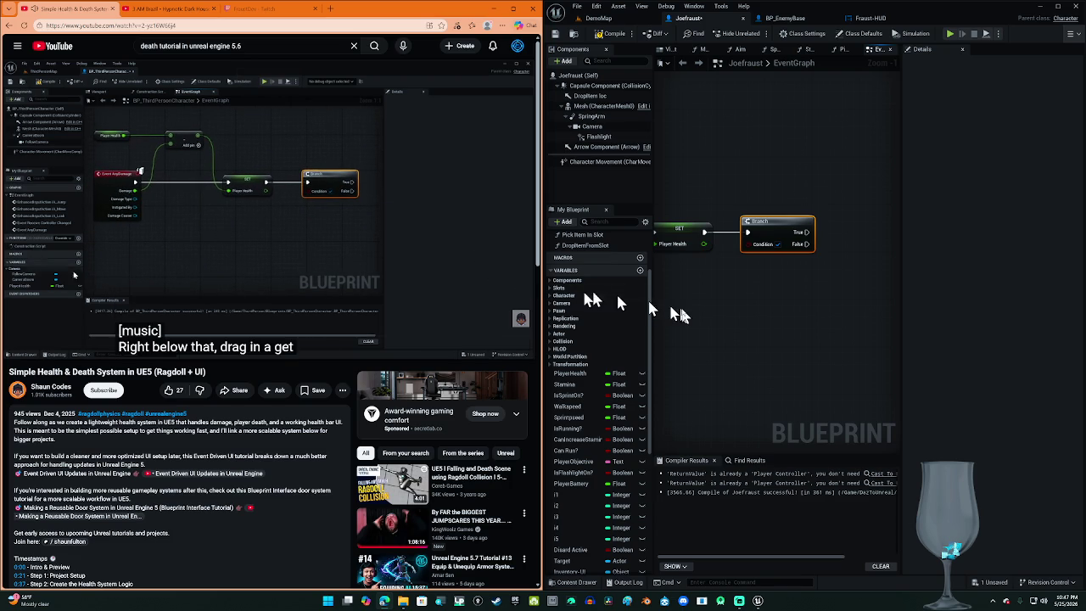
pyautogui.moveTo(728, 312); pyautogui.dragTo(774, 289)
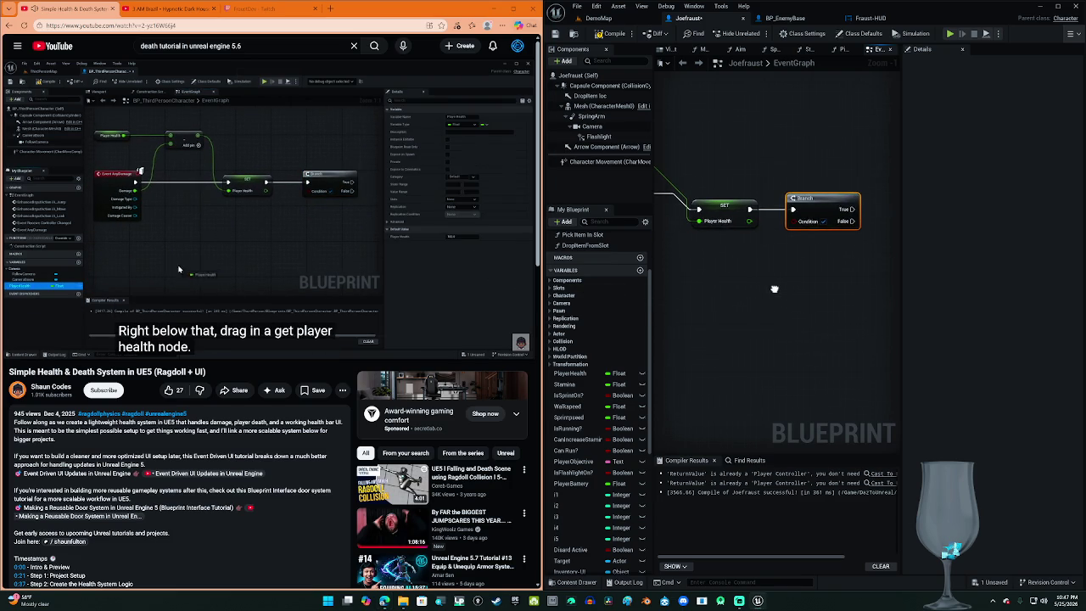
# Step: Add a Player Health getter with a less-than-or-equal (<= 0.0) comparison from its value
pyautogui.click(368, 251)
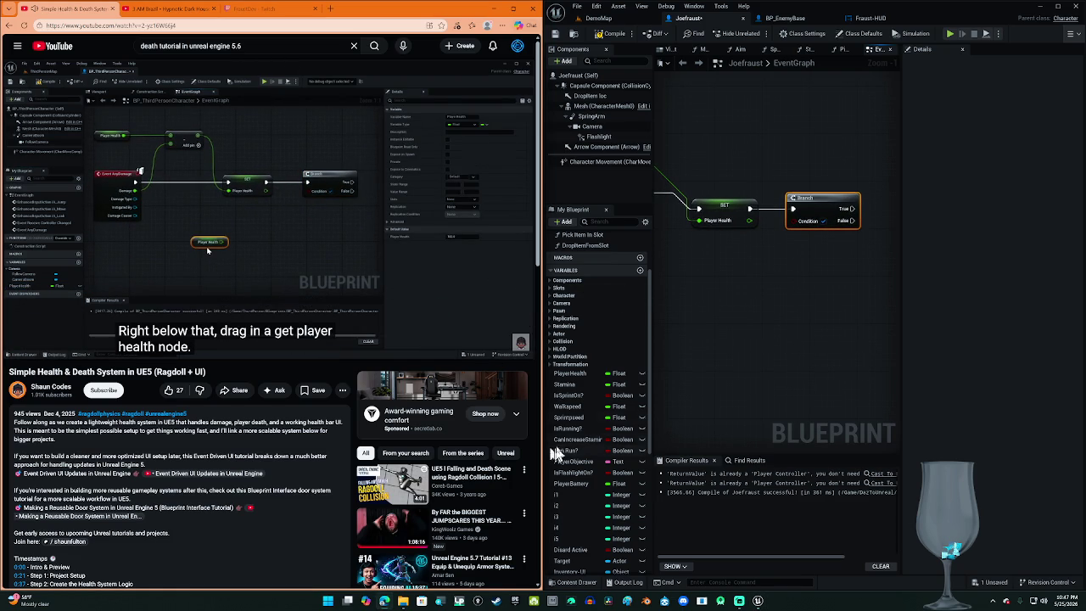
pyautogui.moveTo(568, 374); pyautogui.dragTo(687, 267)
pyautogui.click(721, 269)
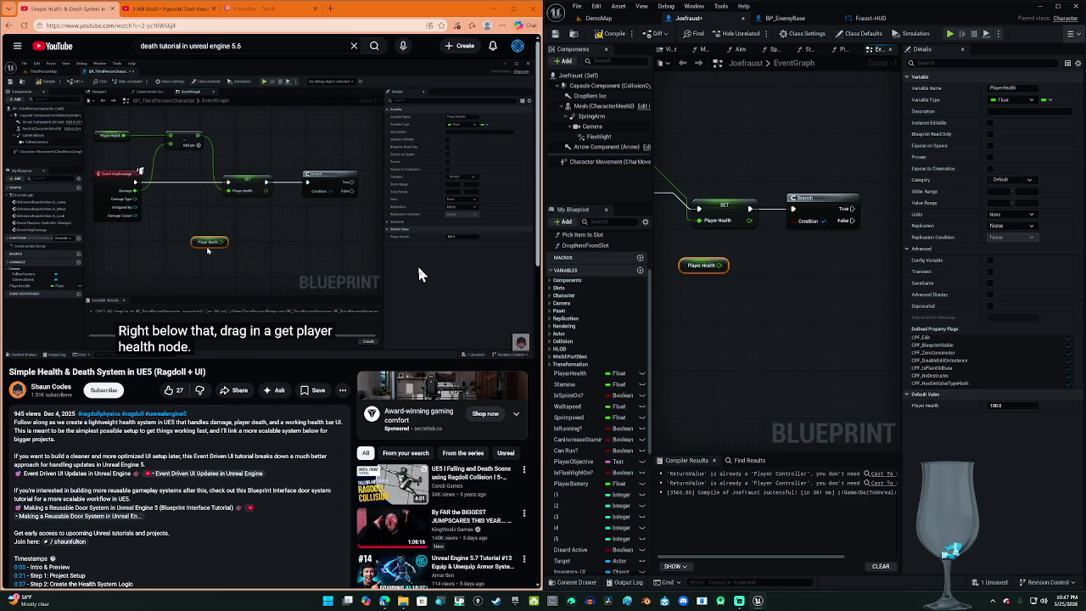
pyautogui.click(423, 263)
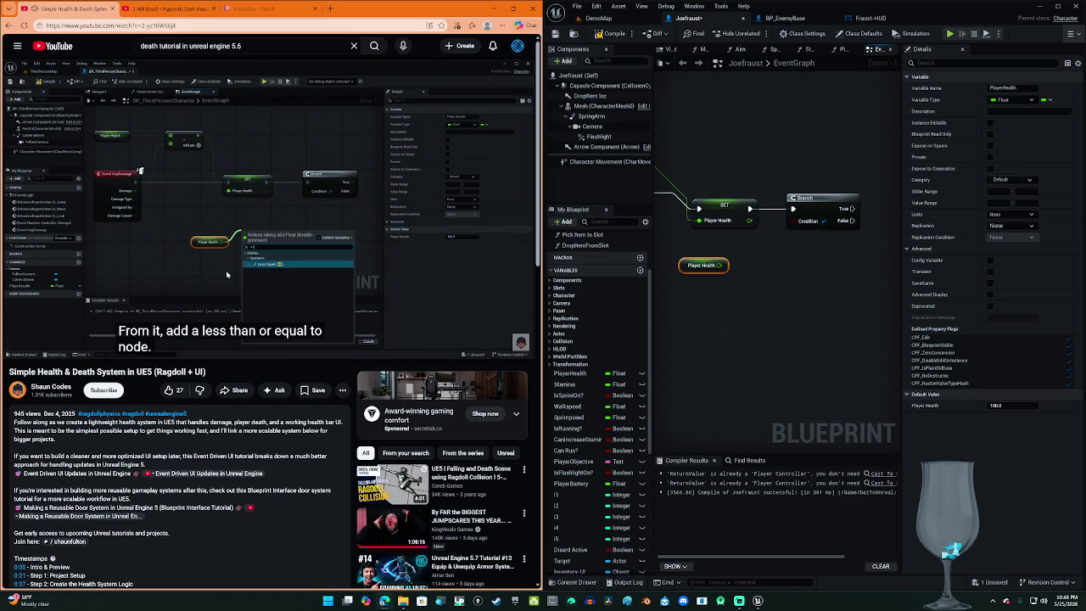
pyautogui.click(437, 253)
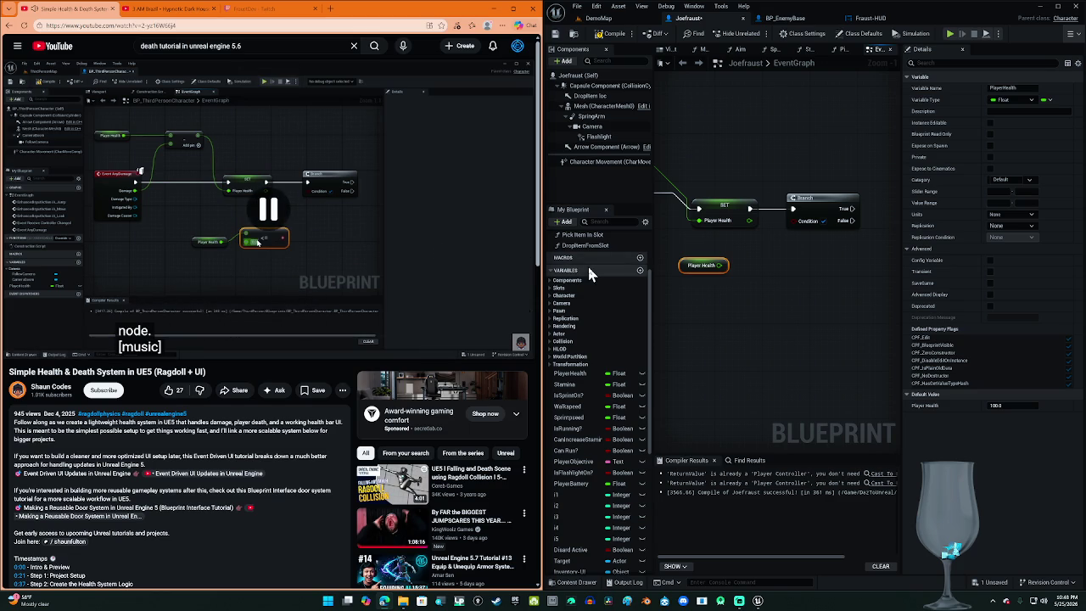
pyautogui.moveTo(720, 266); pyautogui.dragTo(753, 270)
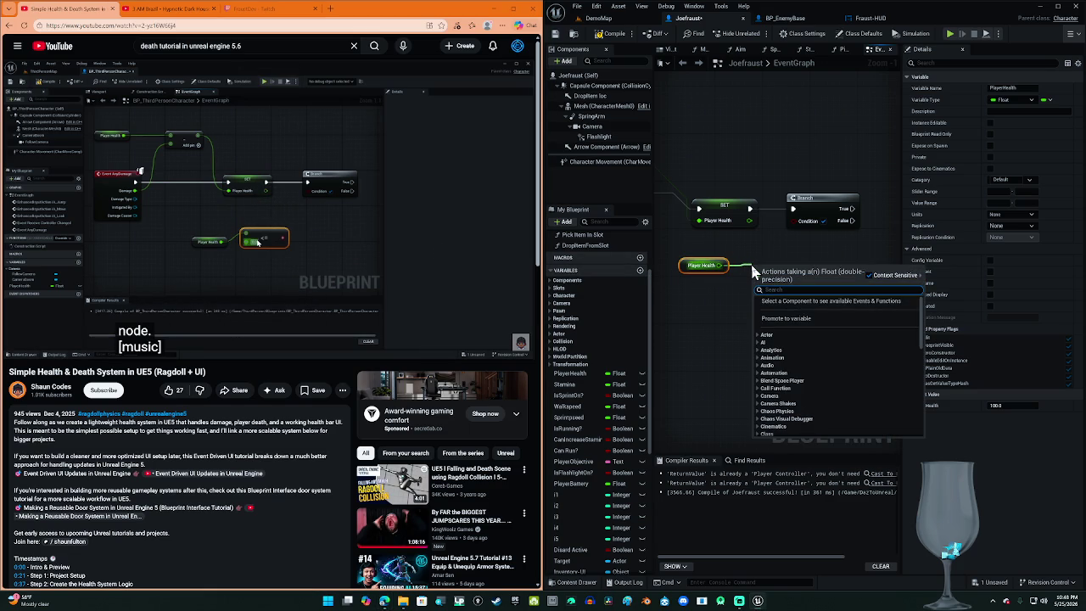
pyautogui.write('les')
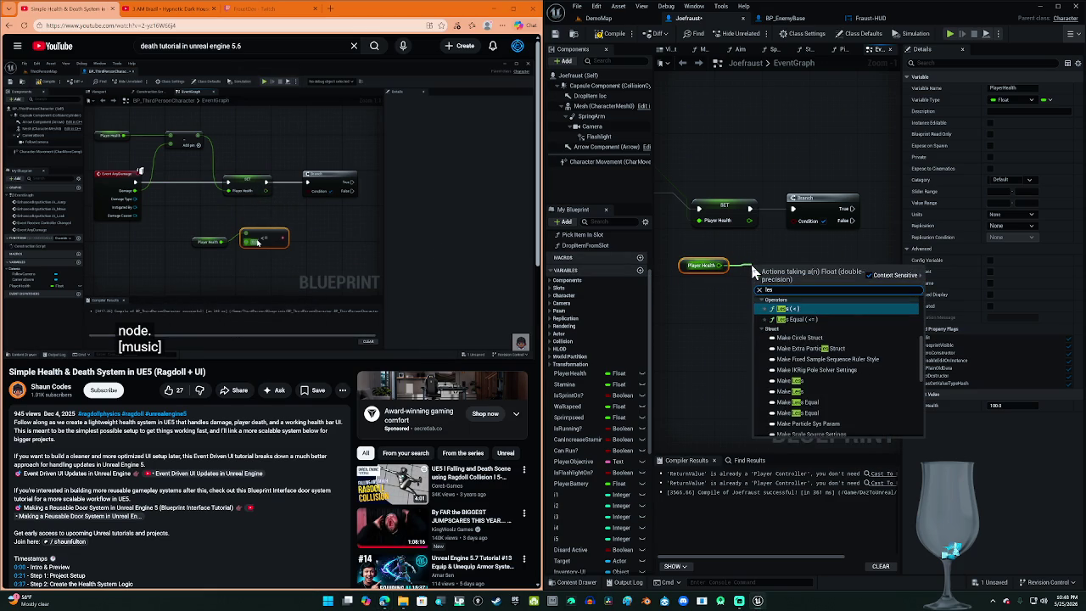
pyautogui.press('Escape')
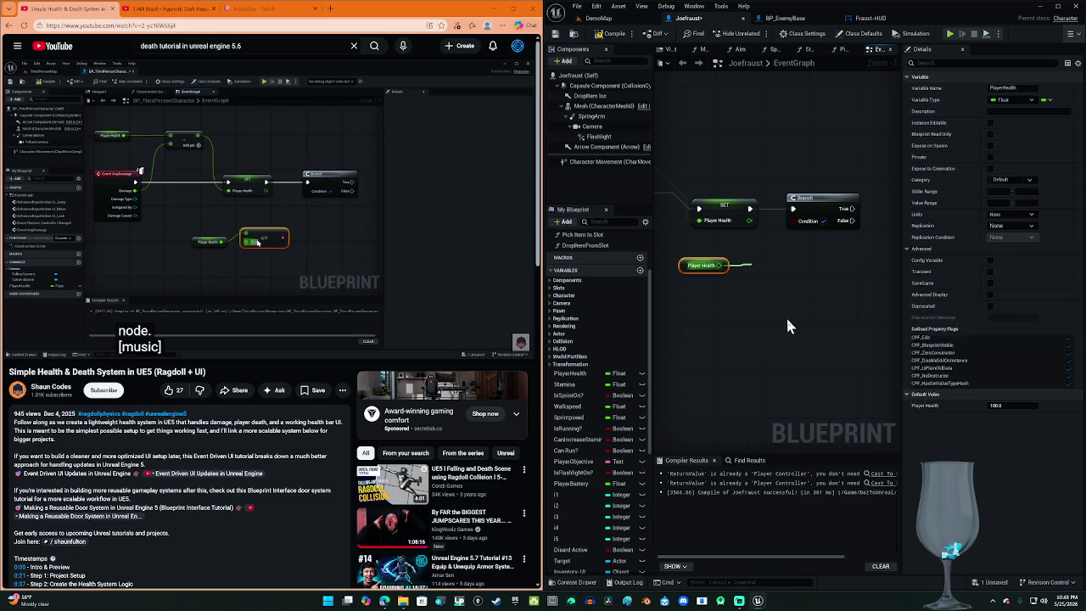
# Step: Reposition the getter and comparison, then wire the comparison result into the Branch Condition
pyautogui.moveTo(790, 330)
pyautogui.mouseDown()
pyautogui.moveTo(689, 258)
pyautogui.moveTo(692, 270)
pyautogui.mouseUp()
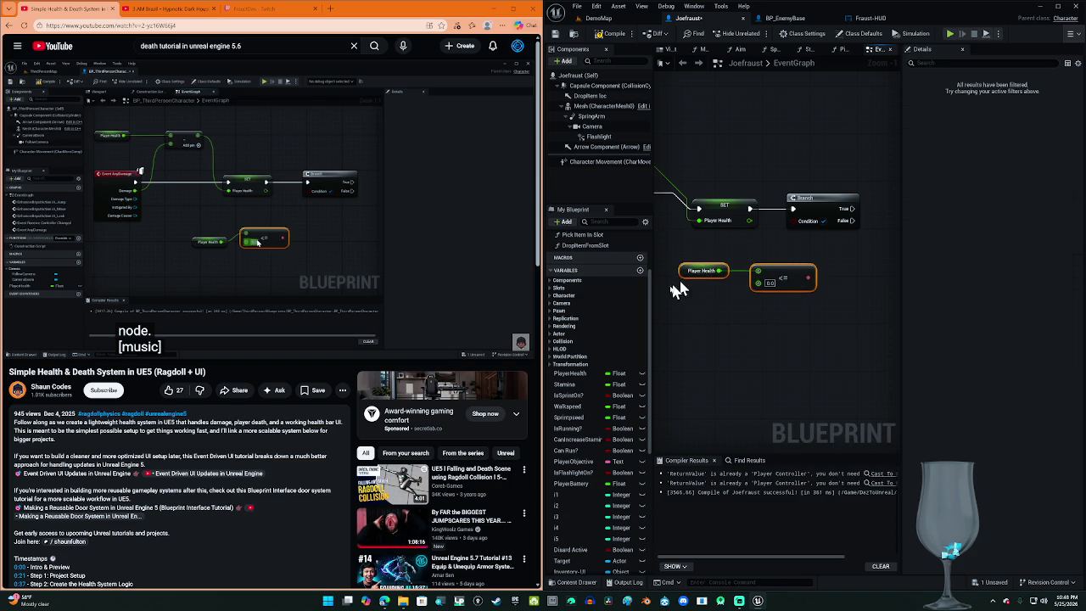
pyautogui.click(446, 285)
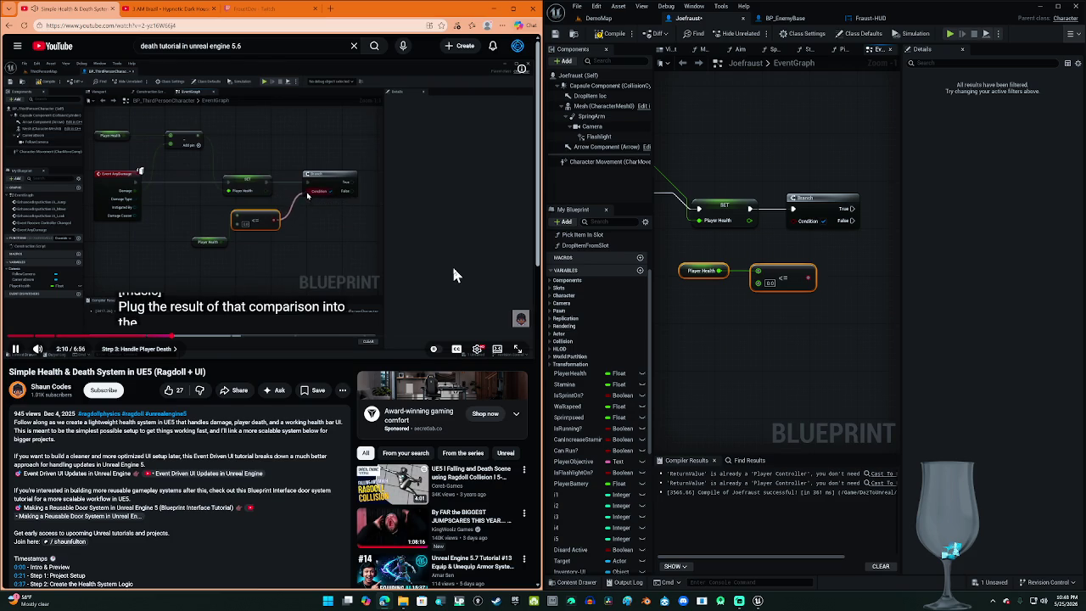
pyautogui.press('space')
pyautogui.moveTo(837, 325); pyautogui.dragTo(773, 331)
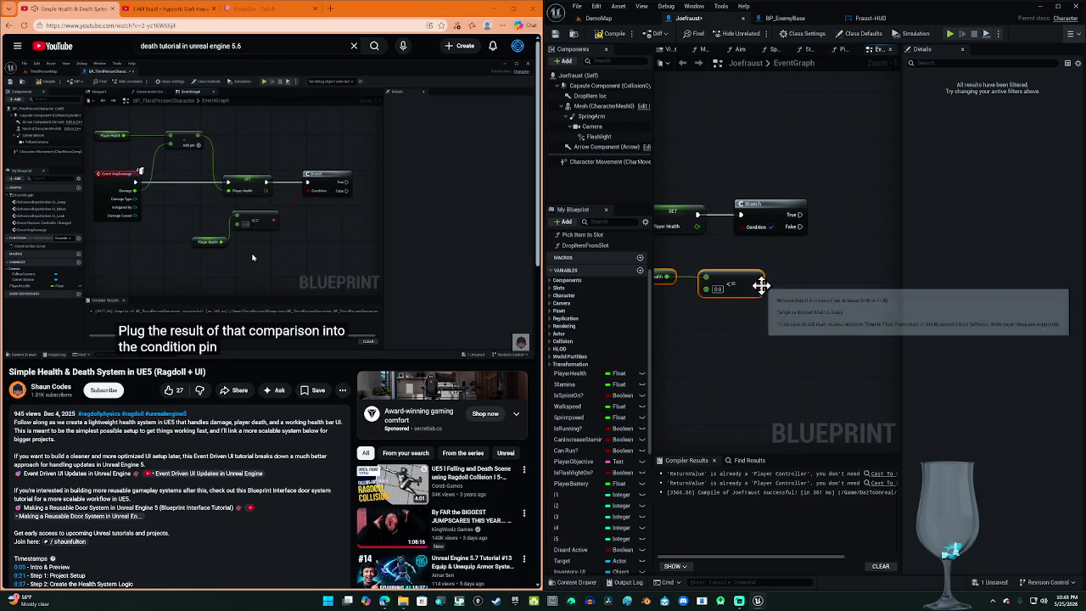
pyautogui.moveTo(756, 284); pyautogui.dragTo(741, 228)
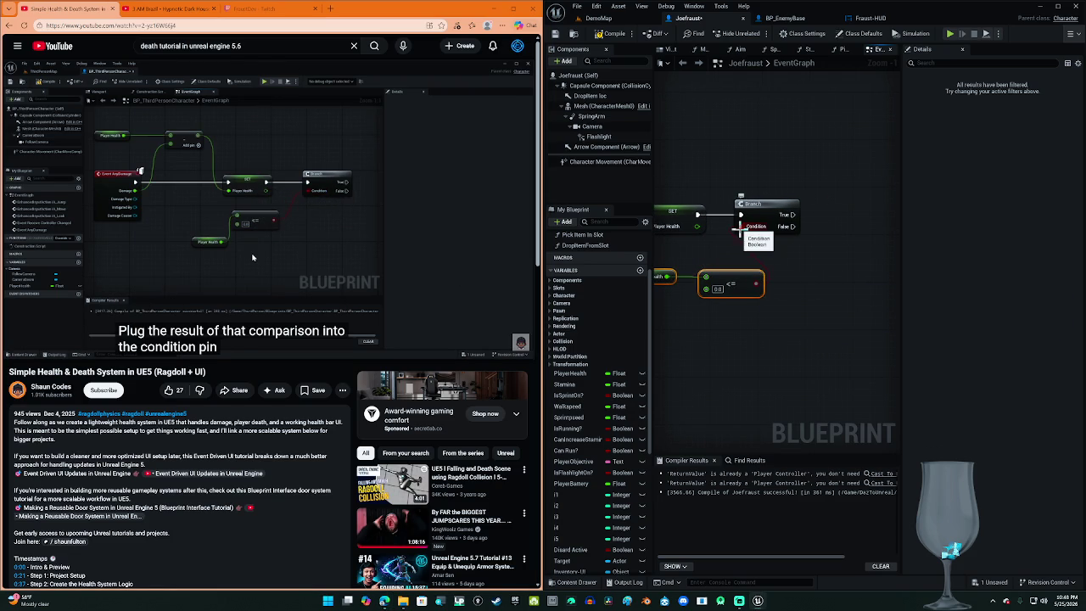
pyautogui.click(413, 204)
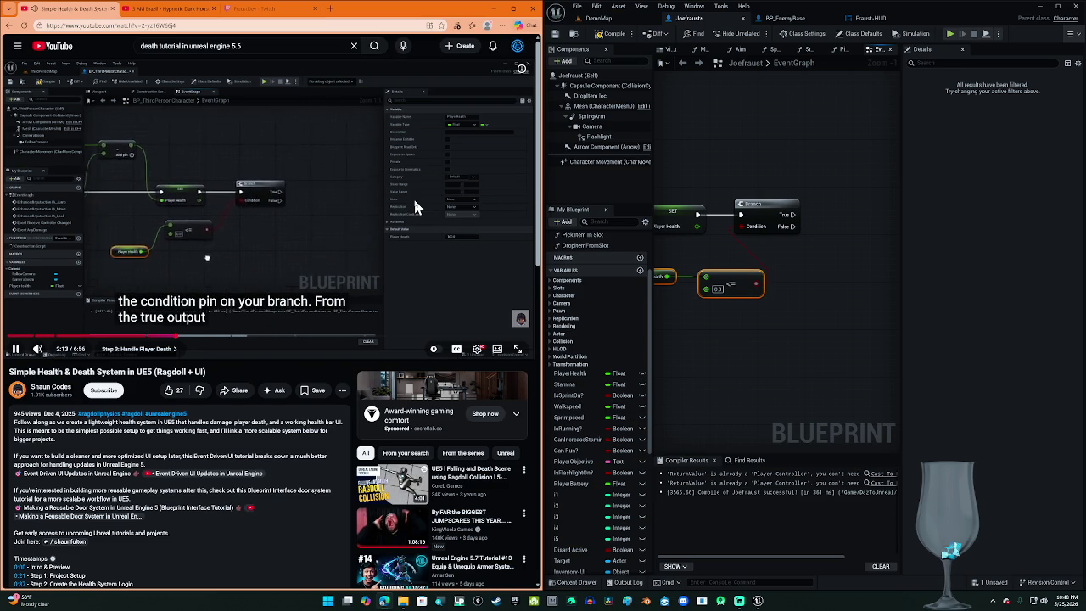
# Step: Add a Set Simulate Physics (Mesh) node on the Branch's True output
pyautogui.moveTo(800, 285); pyautogui.dragTo(724, 320)
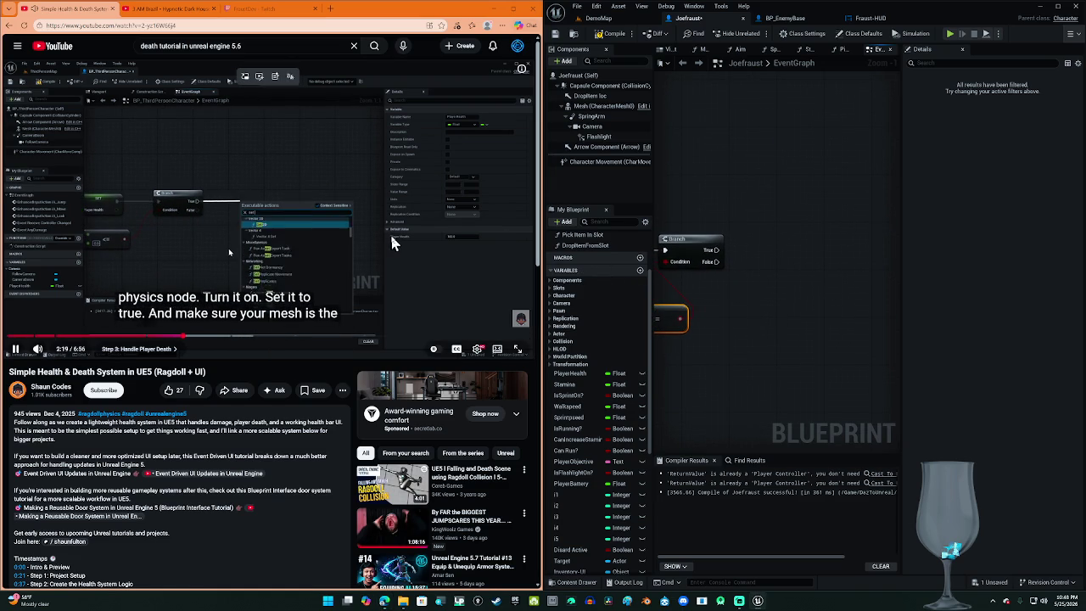
pyautogui.click(413, 242)
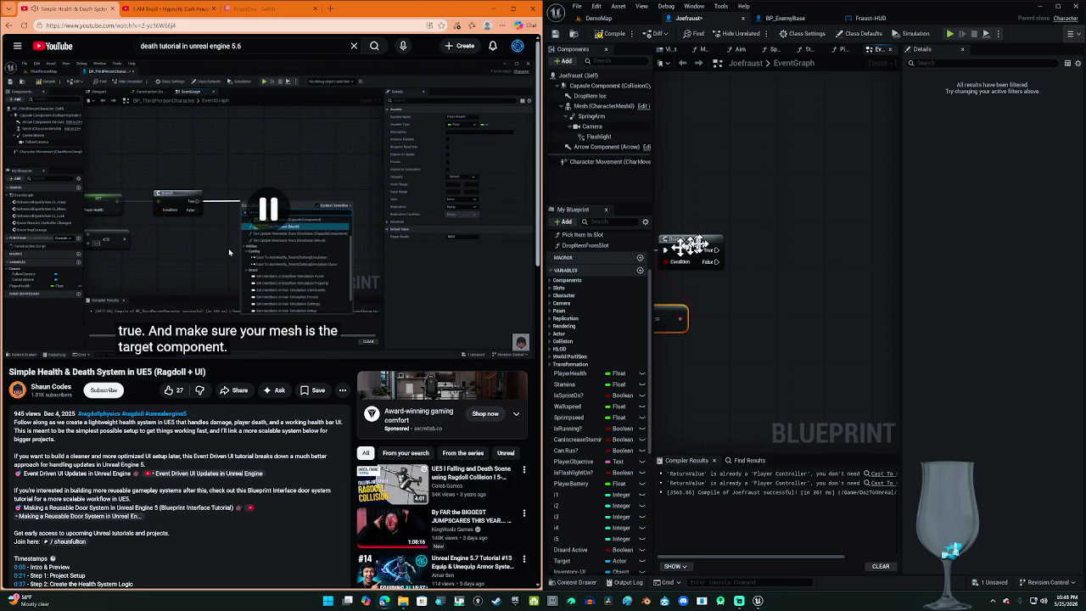
pyautogui.moveTo(713, 253); pyautogui.dragTo(776, 260)
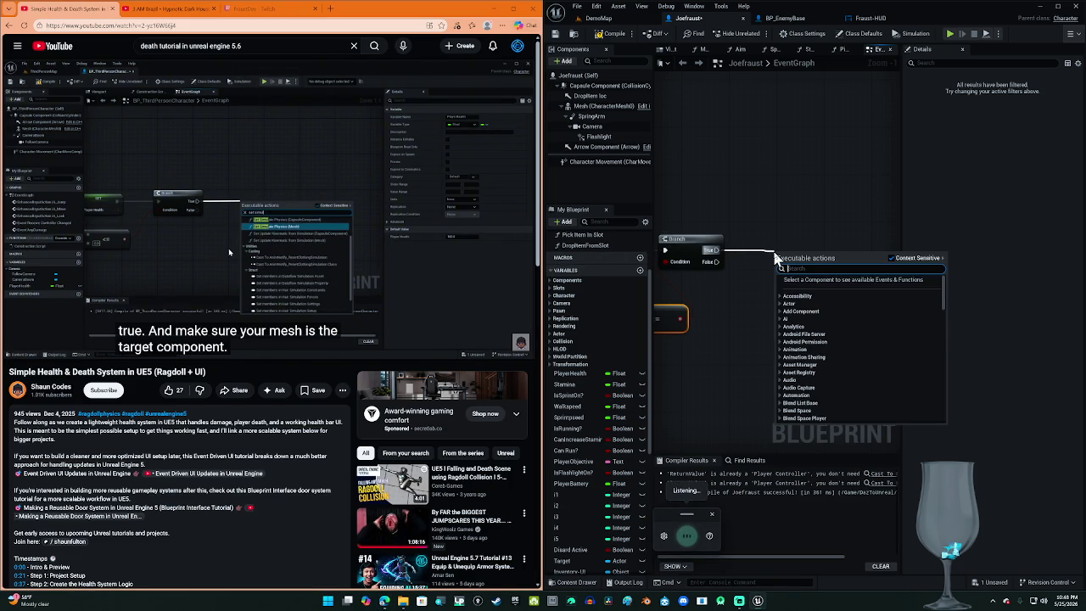
pyautogui.write('set simulate')
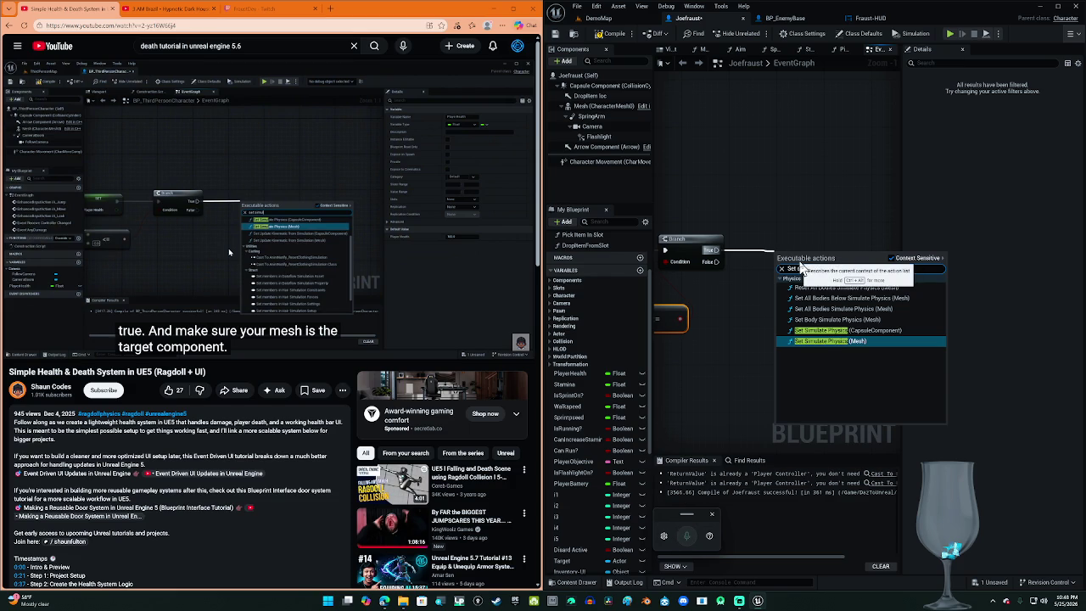
pyautogui.click(863, 341)
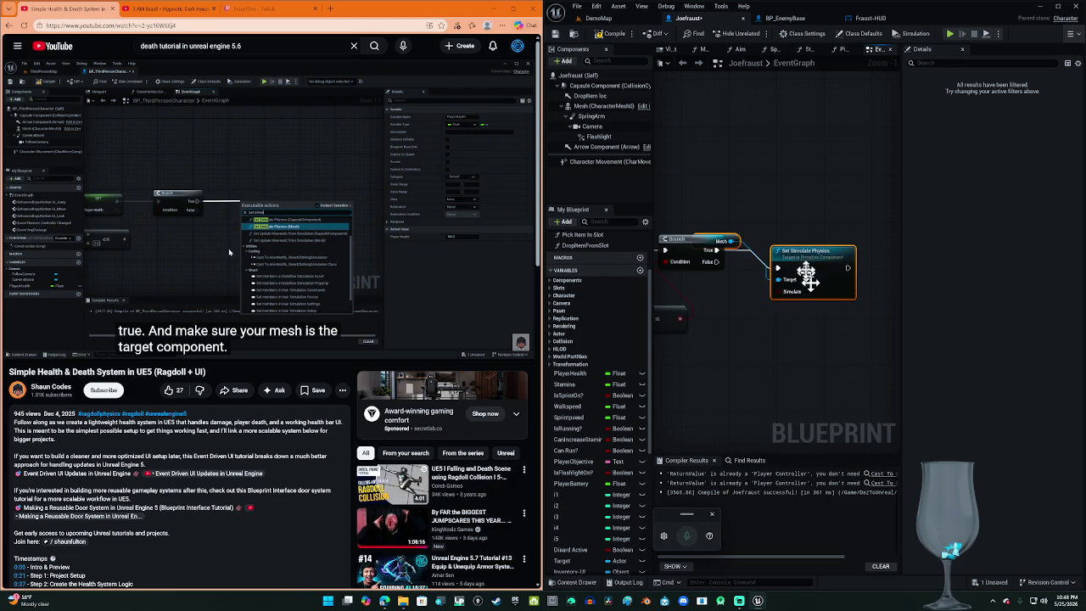
pyautogui.moveTo(800, 257)
pyautogui.mouseDown()
pyautogui.moveTo(819, 245)
pyautogui.moveTo(813, 229)
pyautogui.mouseUp()
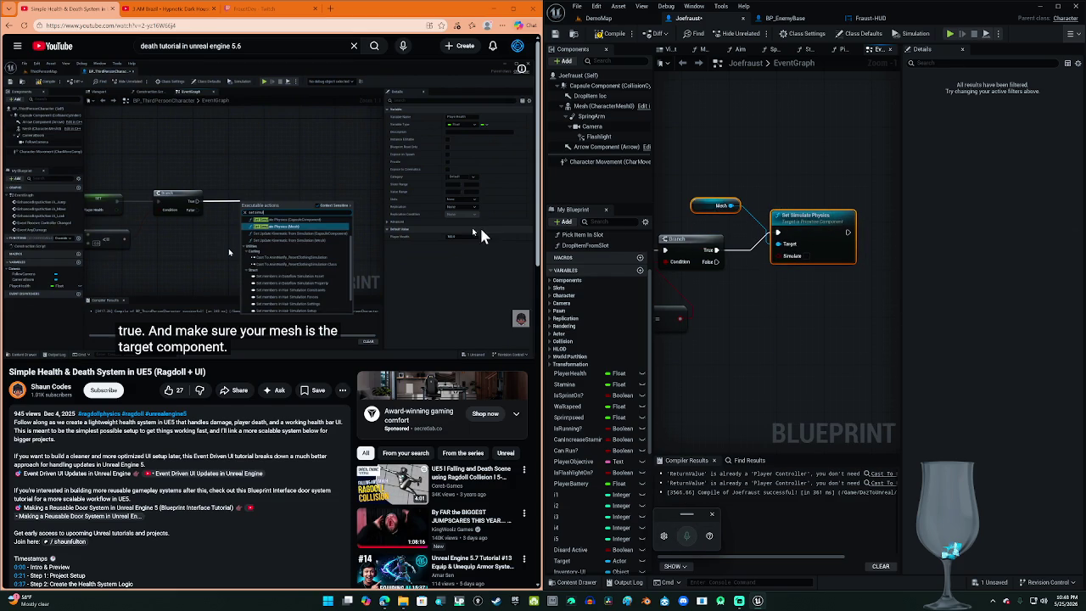
# Step: Tick the Simulate checkbox on the Set Simulate Physics node
pyautogui.click(806, 258)
pyautogui.click(498, 245)
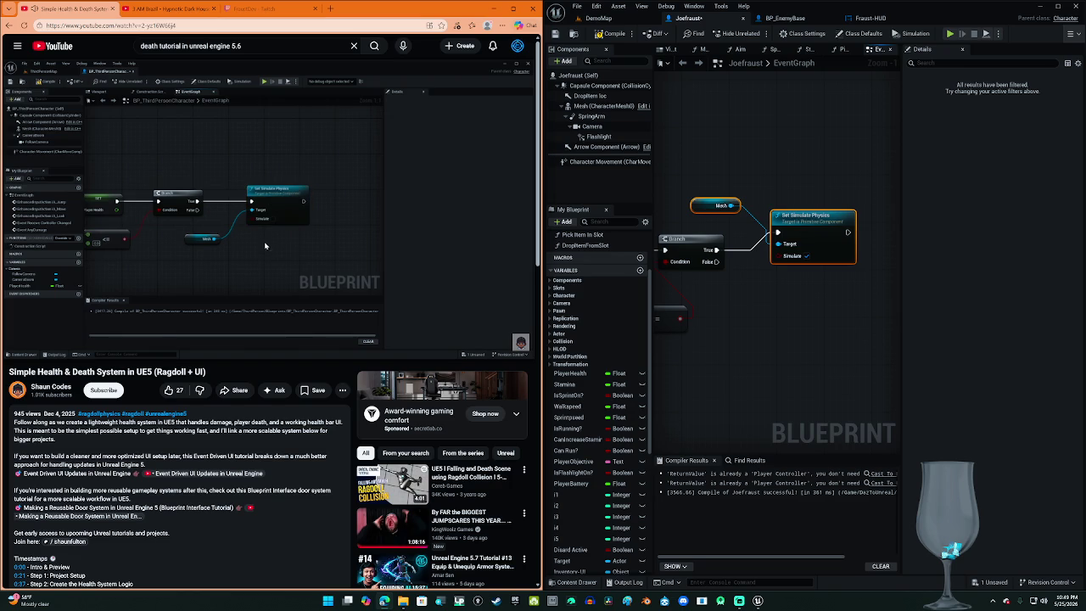
pyautogui.moveTo(494, 233)
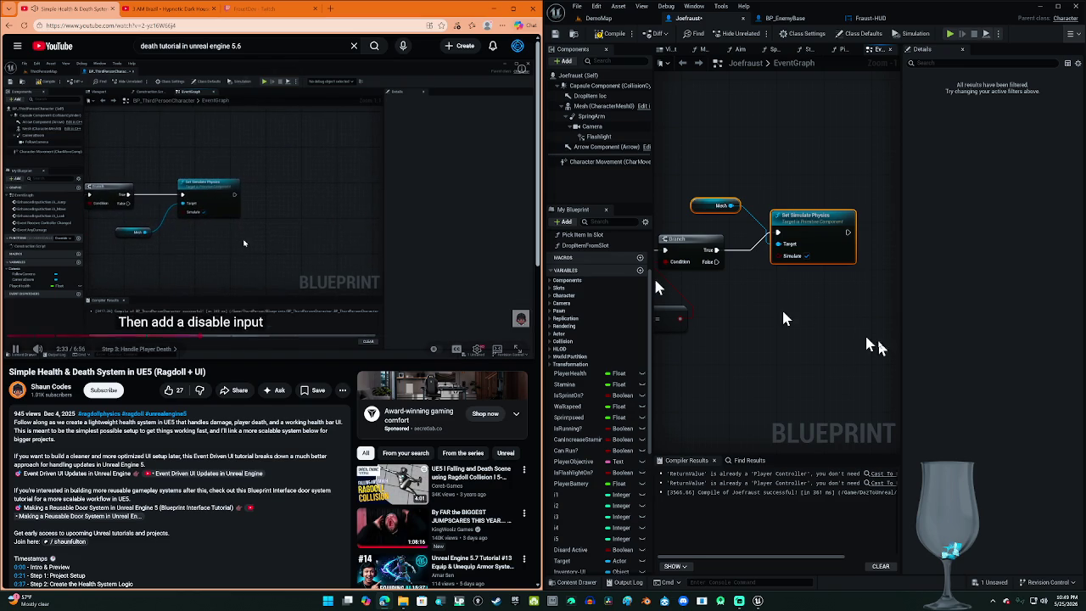
pyautogui.moveTo(827, 339); pyautogui.dragTo(728, 331)
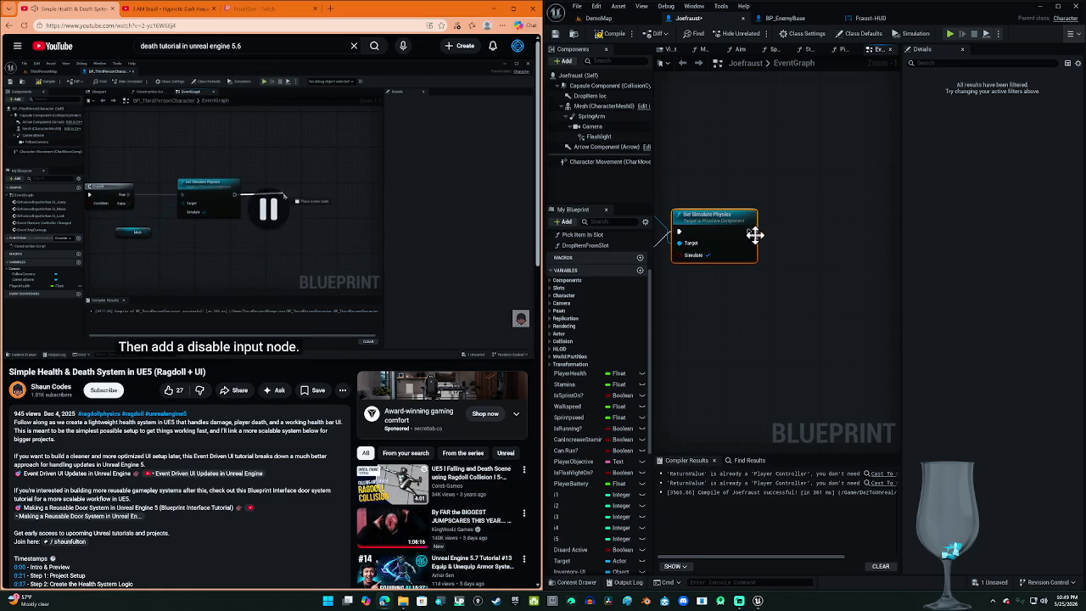
pyautogui.moveTo(749, 232); pyautogui.dragTo(791, 241)
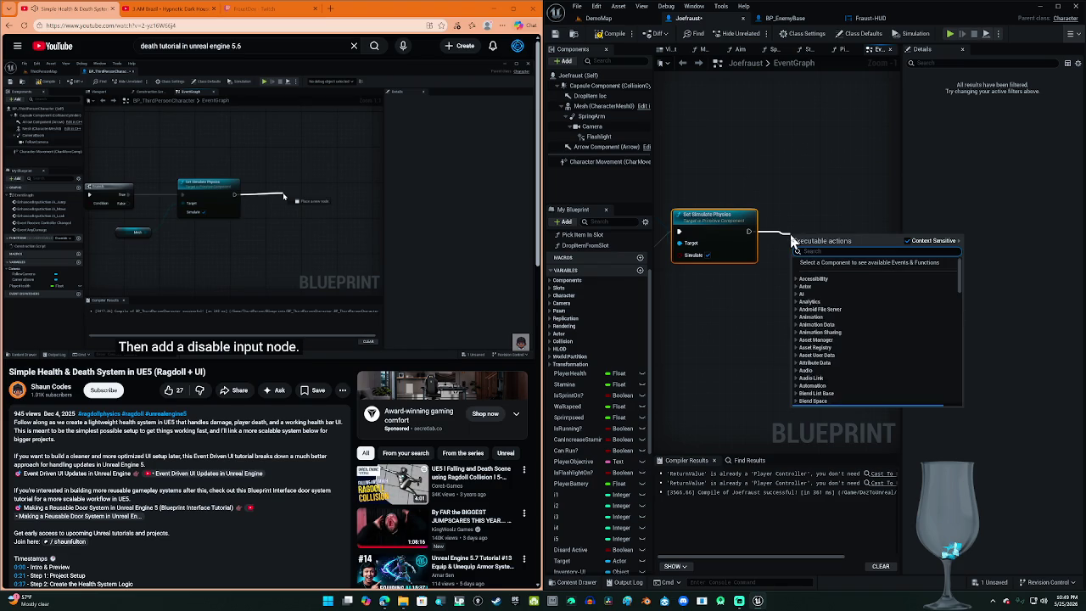
pyautogui.press('super+h')
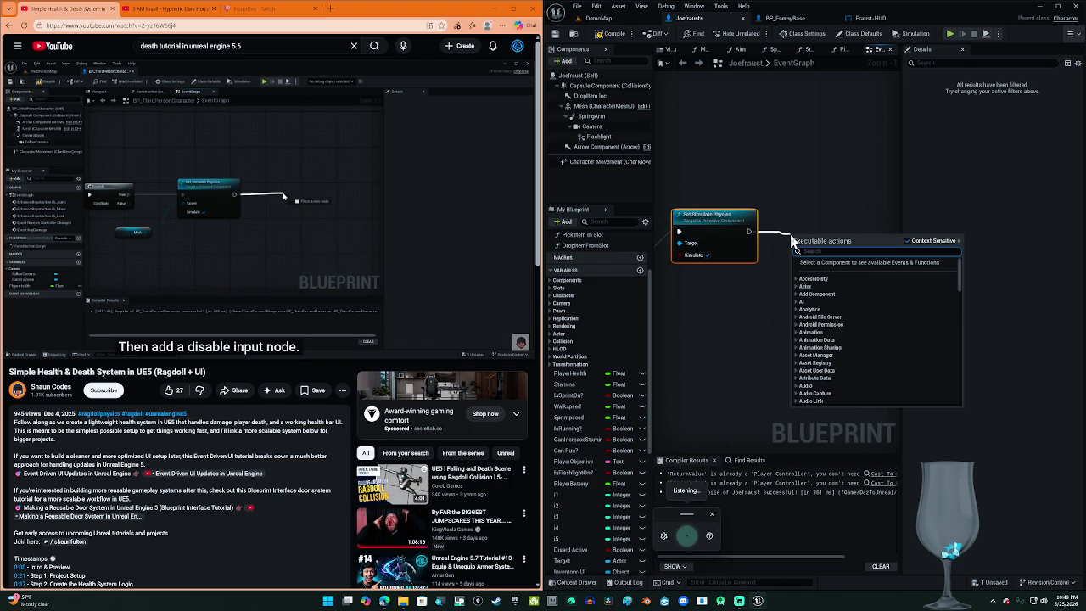
# Step: Add a Disable Input node after Set Simulate Physics
pyautogui.write('Disable input')
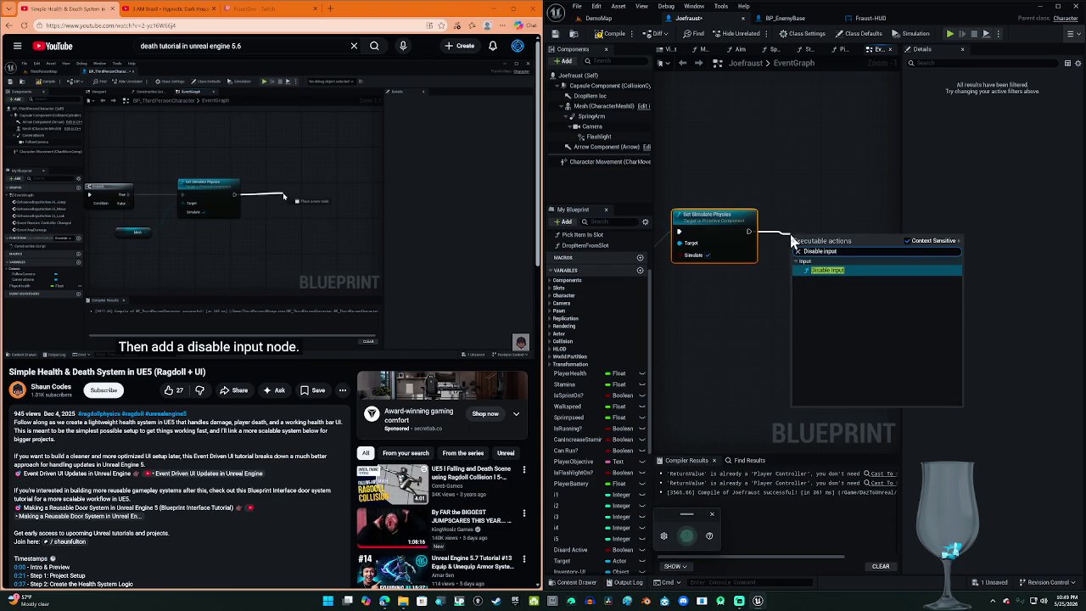
pyautogui.click(848, 273)
pyautogui.moveTo(824, 246); pyautogui.dragTo(838, 228)
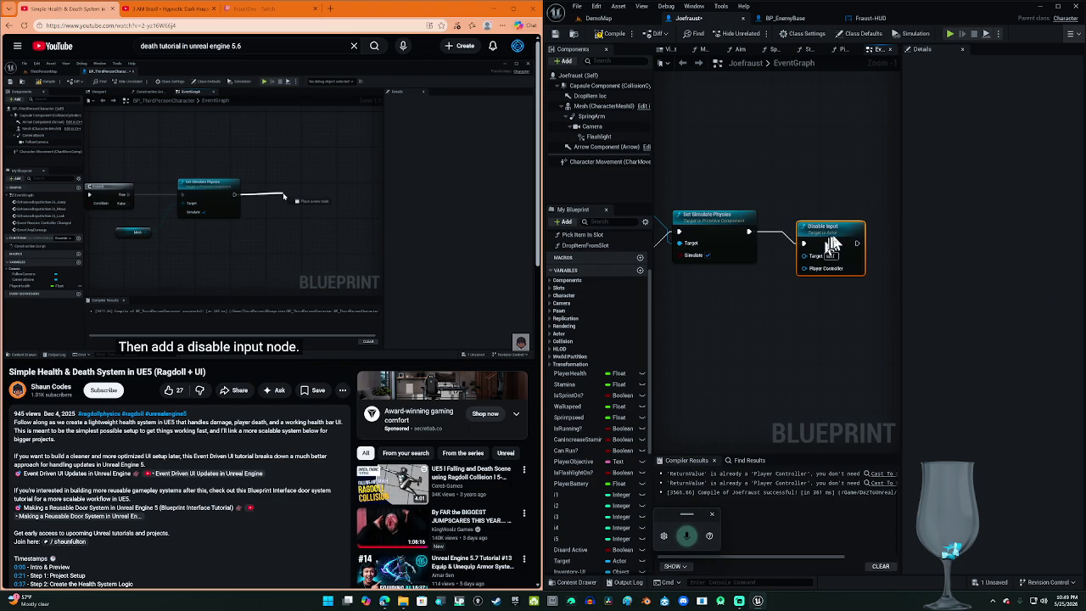
pyautogui.click(442, 205)
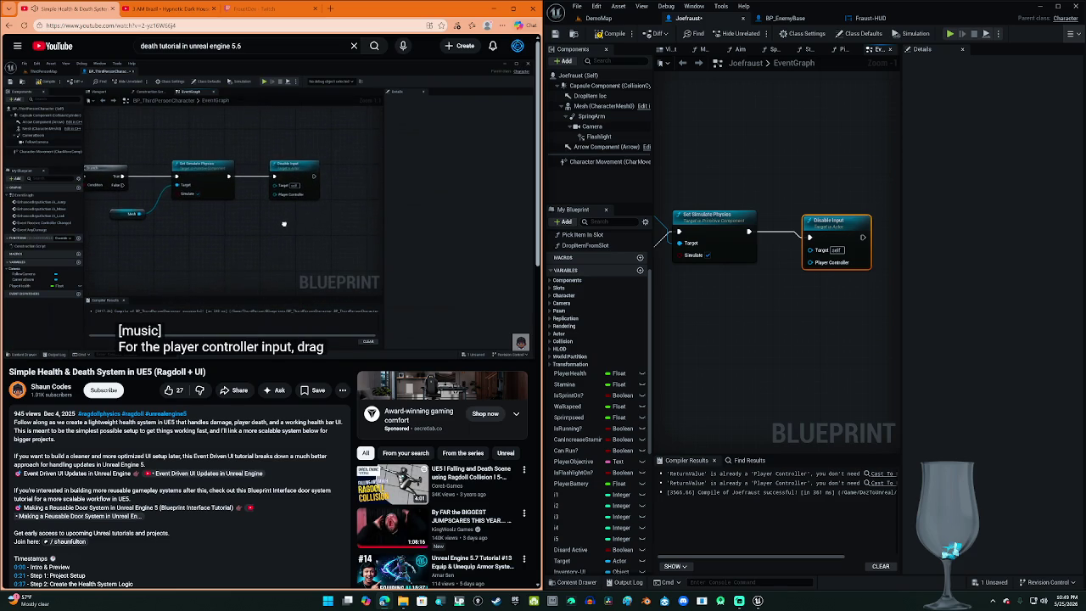
pyautogui.moveTo(448, 213)
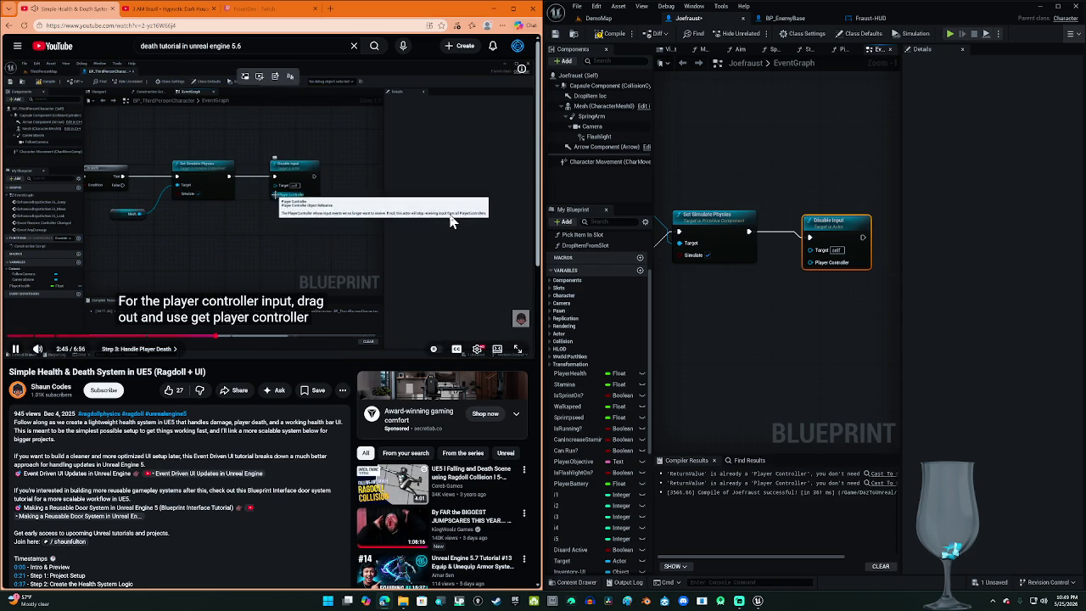
pyautogui.click(412, 234)
# Step: Feed a Get Player Controller node into Disable Input's Player Controller pin and compile
pyautogui.moveTo(828, 266); pyautogui.dragTo(747, 291)
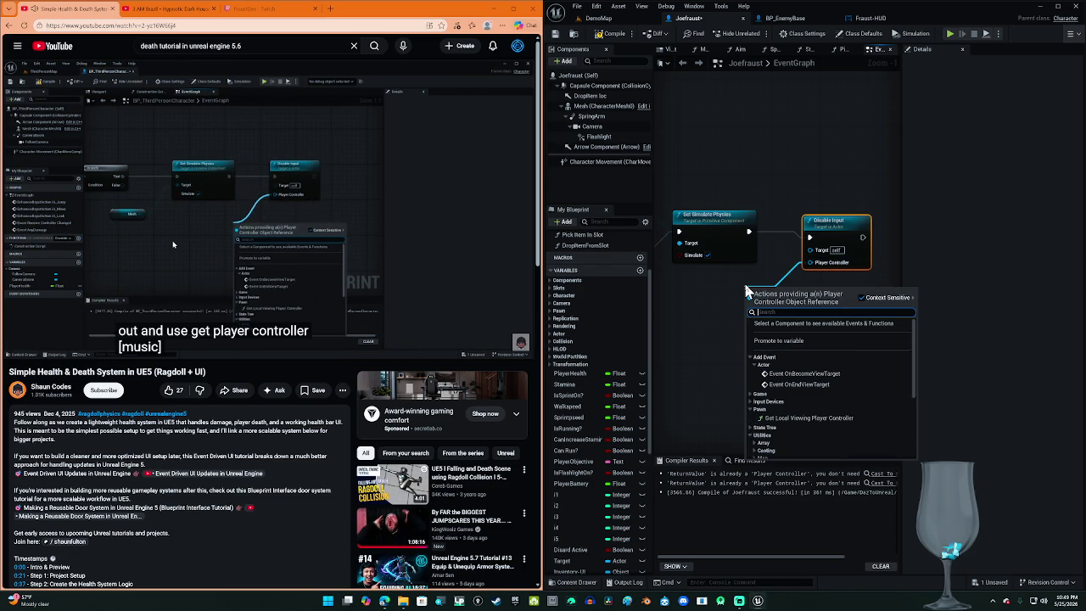
pyautogui.press('super+h')
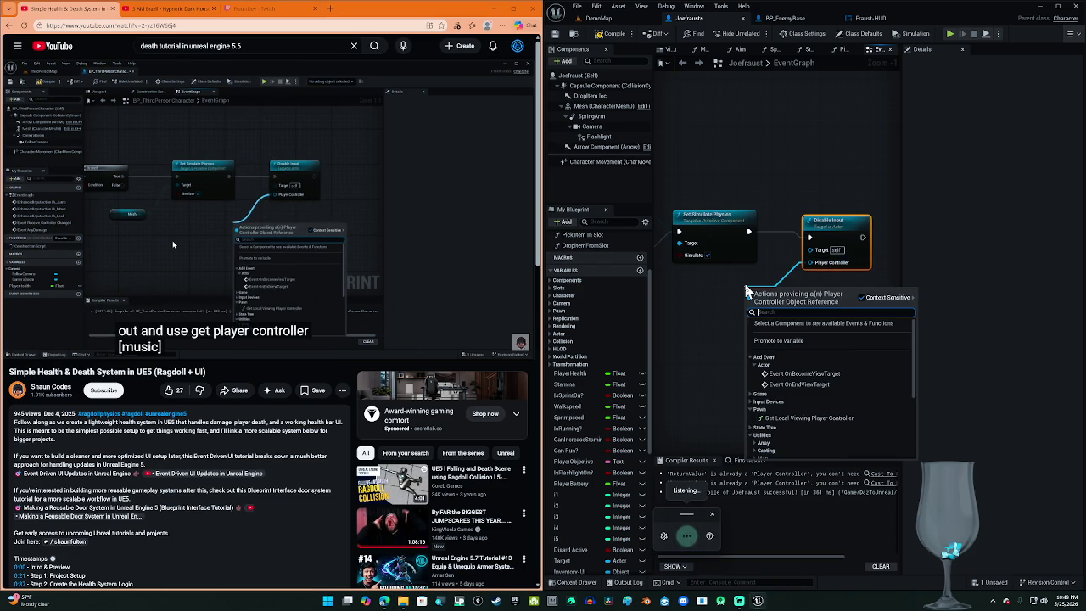
pyautogui.write('Cat player controller')
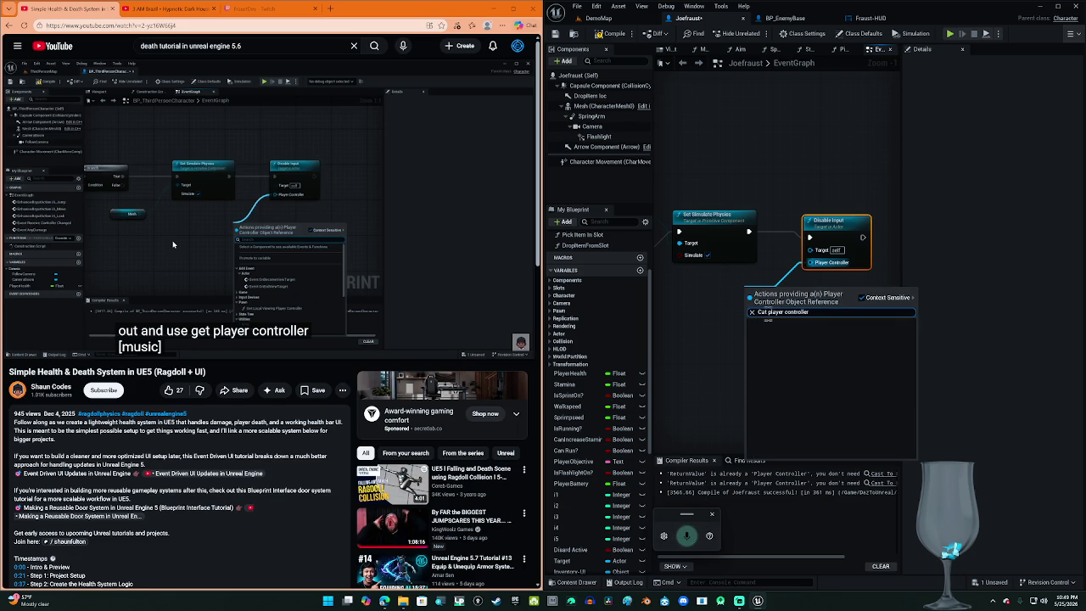
pyautogui.write('get')
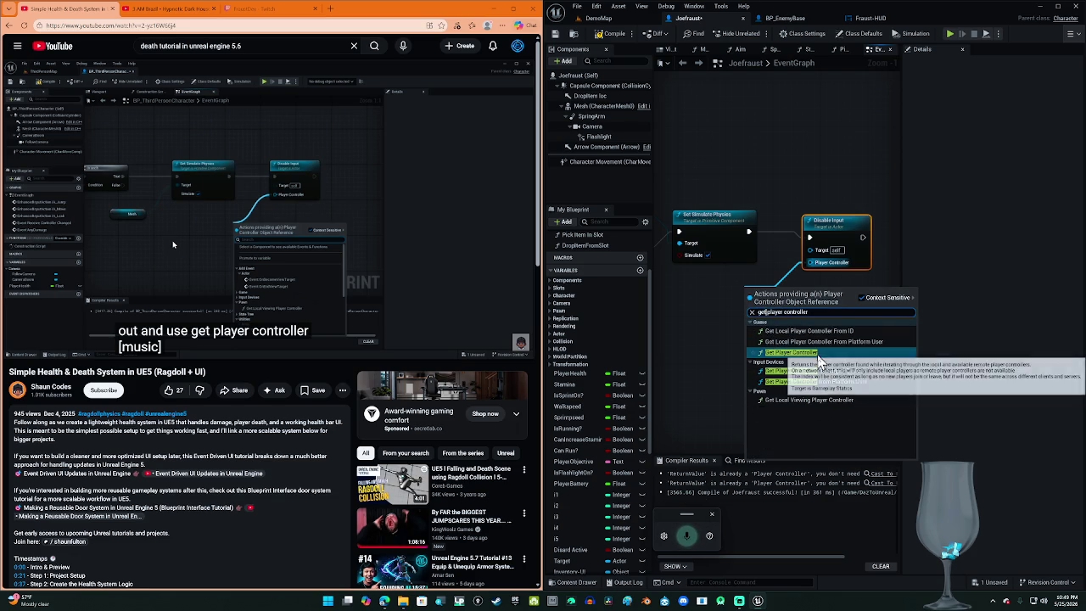
pyautogui.click(819, 353)
pyautogui.moveTo(796, 299)
pyautogui.mouseDown()
pyautogui.moveTo(720, 320)
pyautogui.moveTo(761, 311)
pyautogui.mouseUp()
pyautogui.click(441, 231)
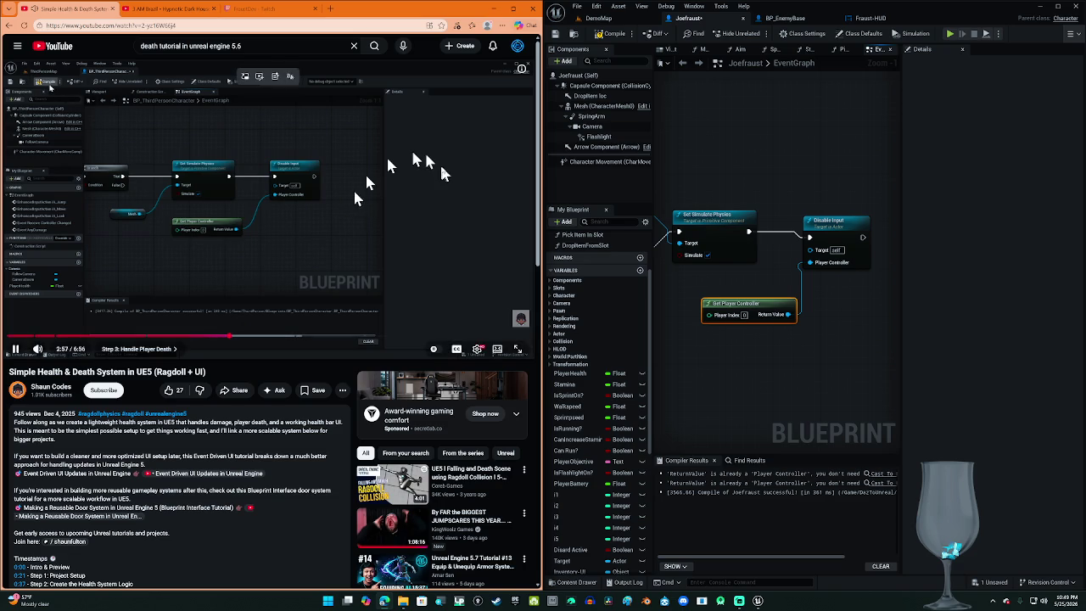
pyautogui.click(602, 35)
pyautogui.click(432, 148)
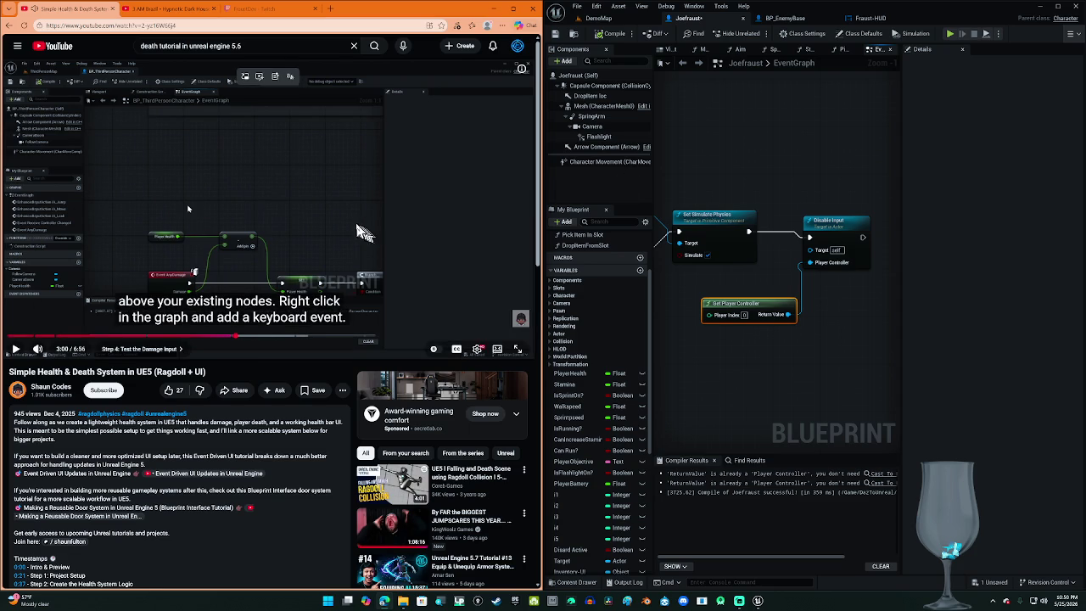
# Step: Look over the Event Graph's Disable Input nodes, then switch back to the DemoMap level
pyautogui.moveTo(703, 164)
pyautogui.mouseDown()
pyautogui.moveTo(824, 182)
pyautogui.moveTo(755, 297)
pyautogui.mouseUp()
pyautogui.moveTo(655, 298)
pyautogui.mouseDown()
pyautogui.moveTo(713, 221)
pyautogui.moveTo(696, 187)
pyautogui.moveTo(664, 186)
pyautogui.moveTo(717, 198)
pyautogui.mouseUp()
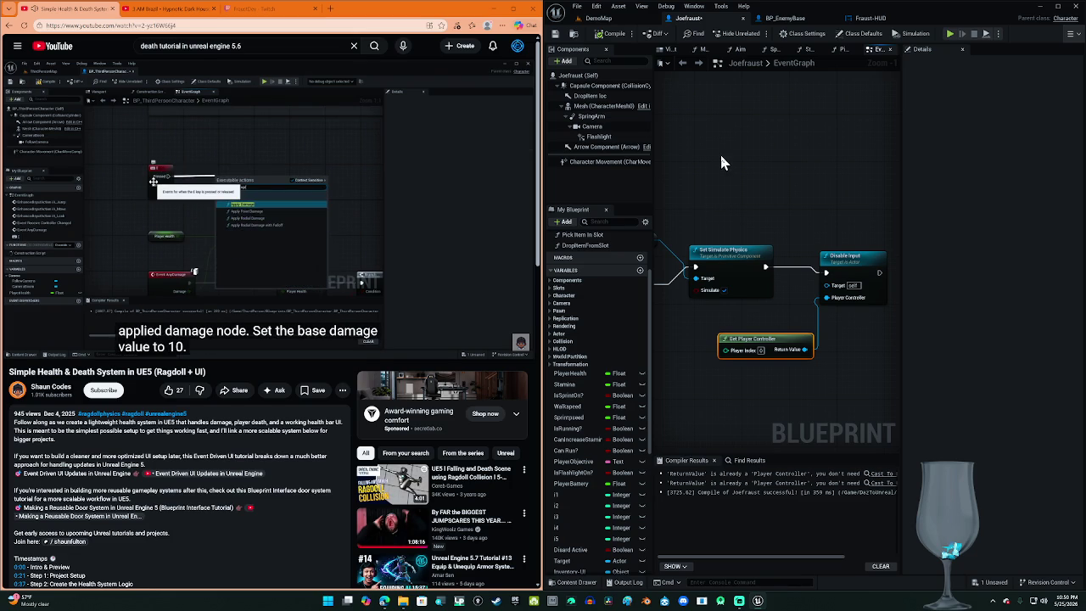
pyautogui.click(514, 142)
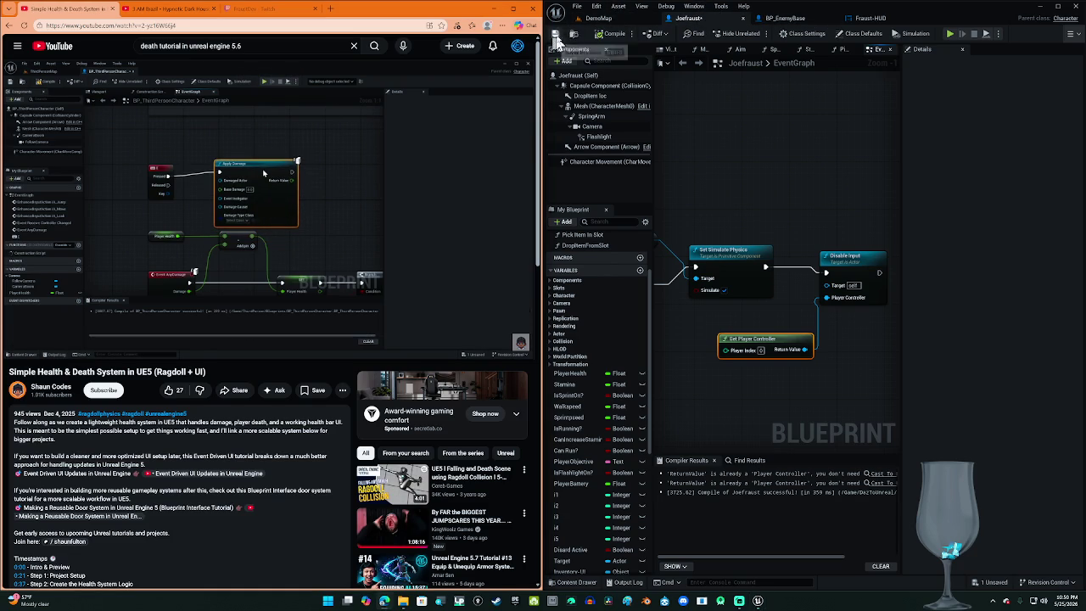
pyautogui.click(599, 19)
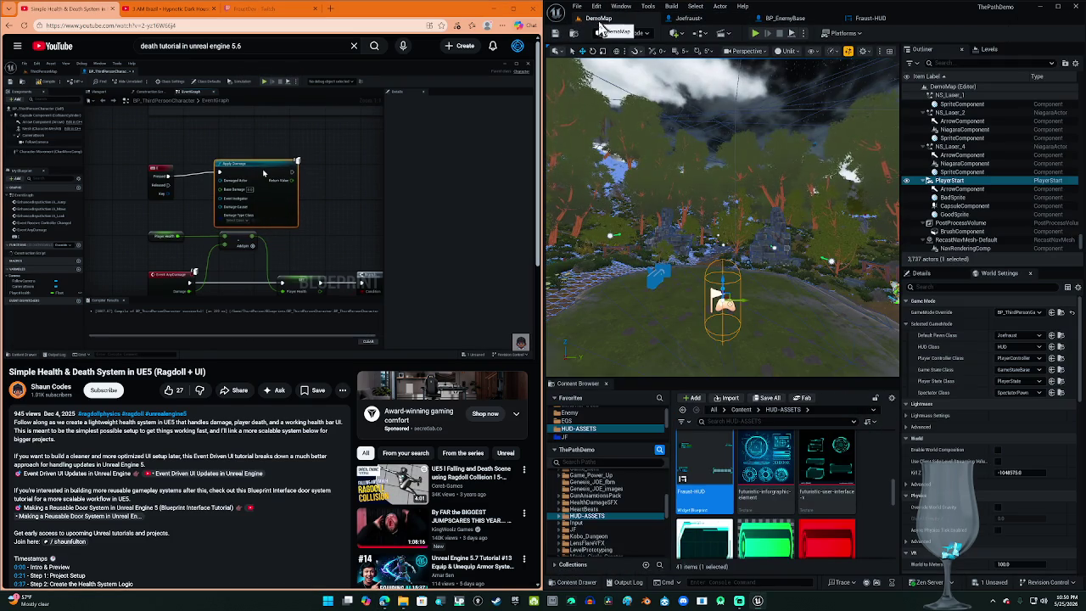
# Step: Return to the DemoMap level and show the AI folder in the Content Browser
pyautogui.click(671, 18)
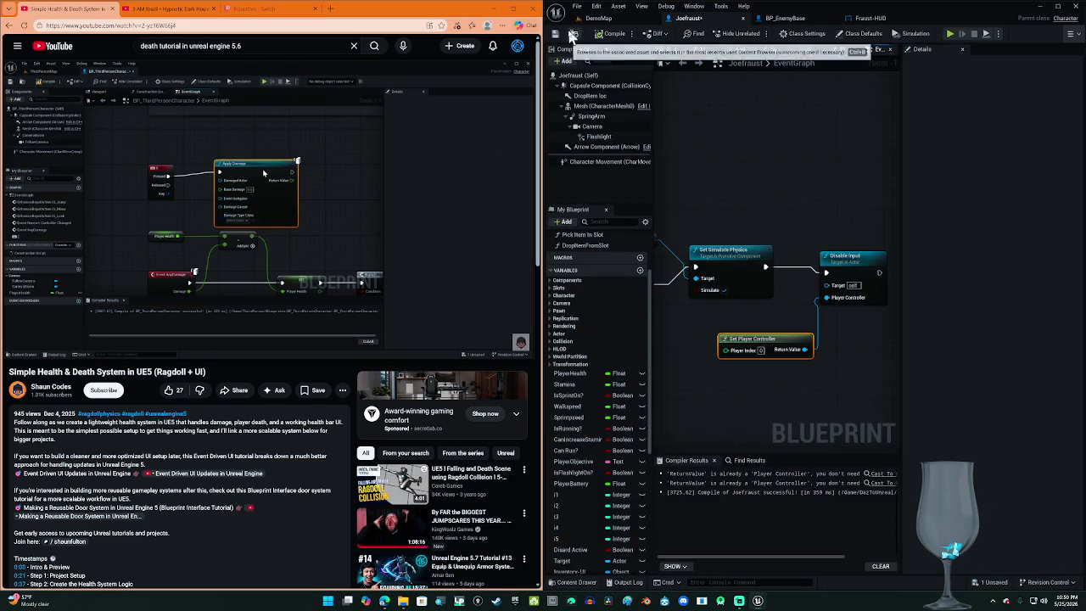
pyautogui.click(599, 18)
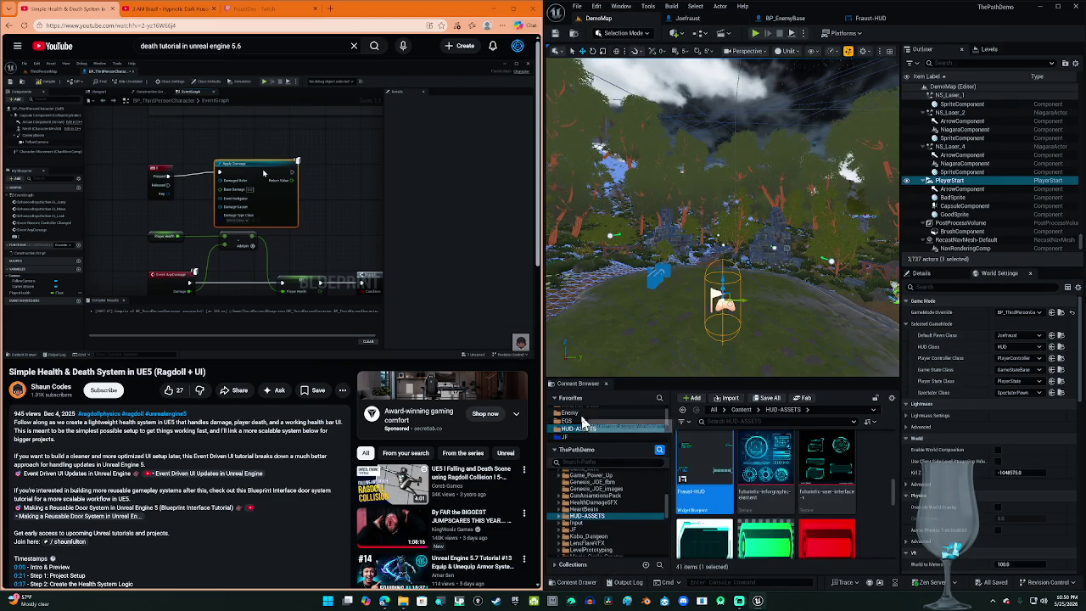
pyautogui.scroll(-3, 582, 426)
pyautogui.scroll(3, 582, 426)
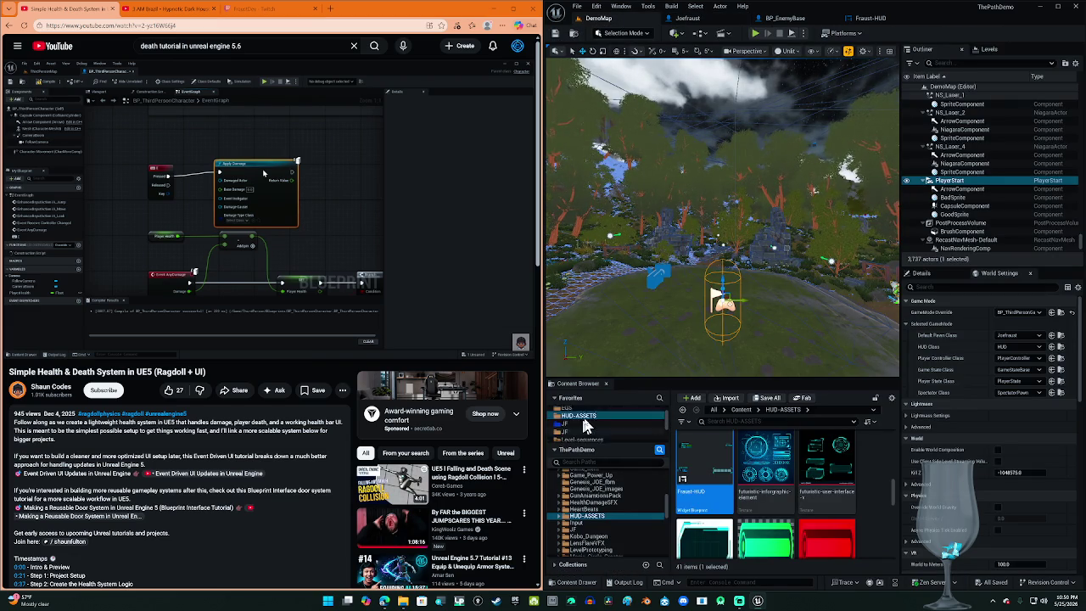
pyautogui.click(580, 411)
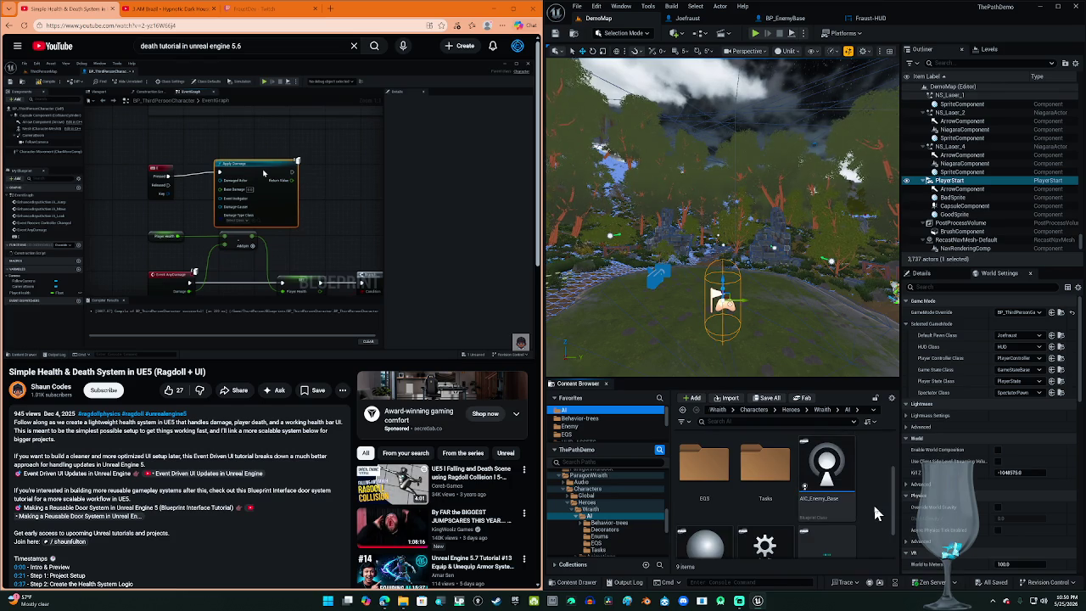
# Step: Open the Enemy folder and open the Enemy-Projectile-Base blueprint for editing
pyautogui.scroll(-1, 874, 512)
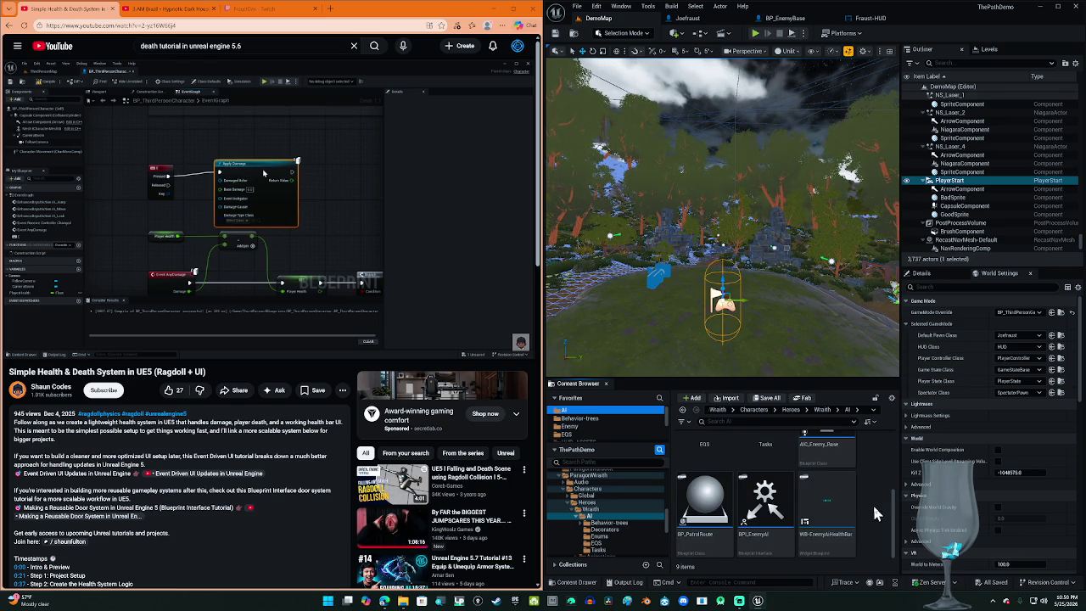
pyautogui.scroll(3, 874, 511)
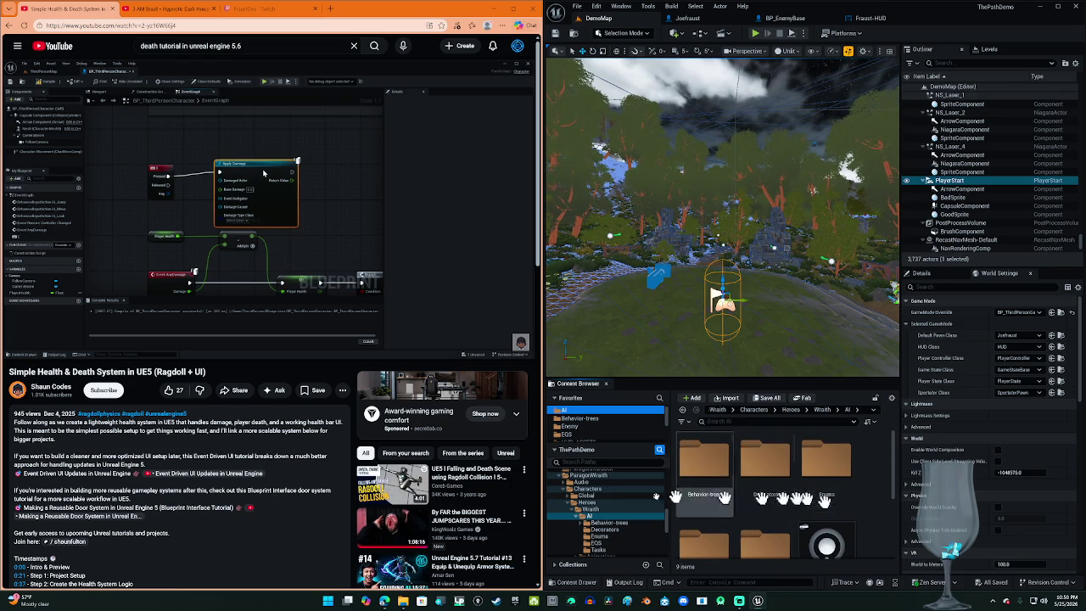
pyautogui.click(570, 426)
pyautogui.click(758, 454)
pyautogui.doubleClick(757, 451)
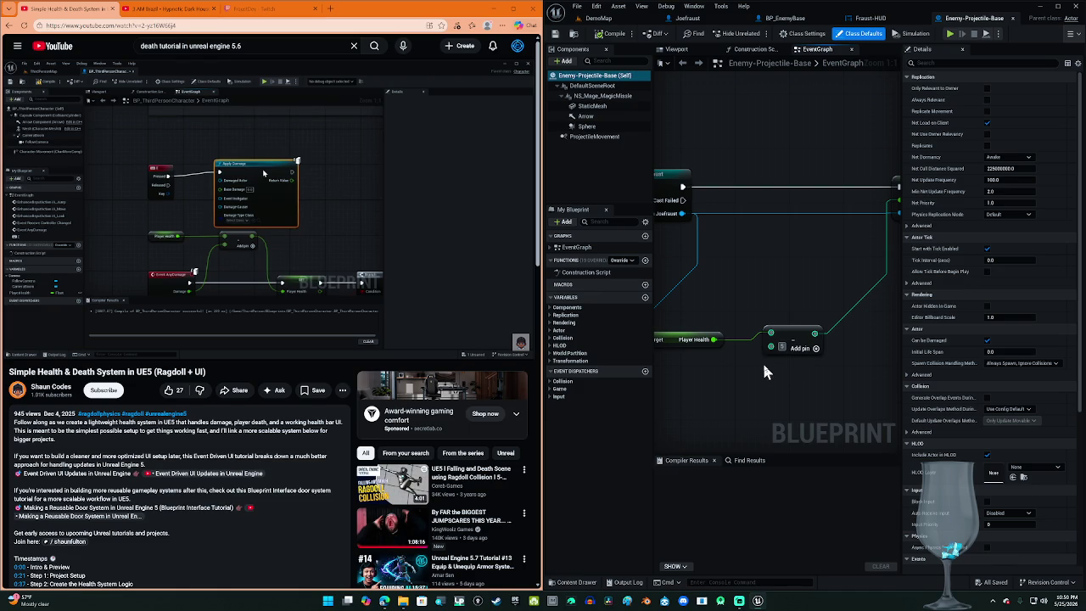
# Step: Set Enemy-Projectile-Base's Add node value to 10, then compile and save the blueprint
pyautogui.moveTo(779, 359); pyautogui.dragTo(754, 386)
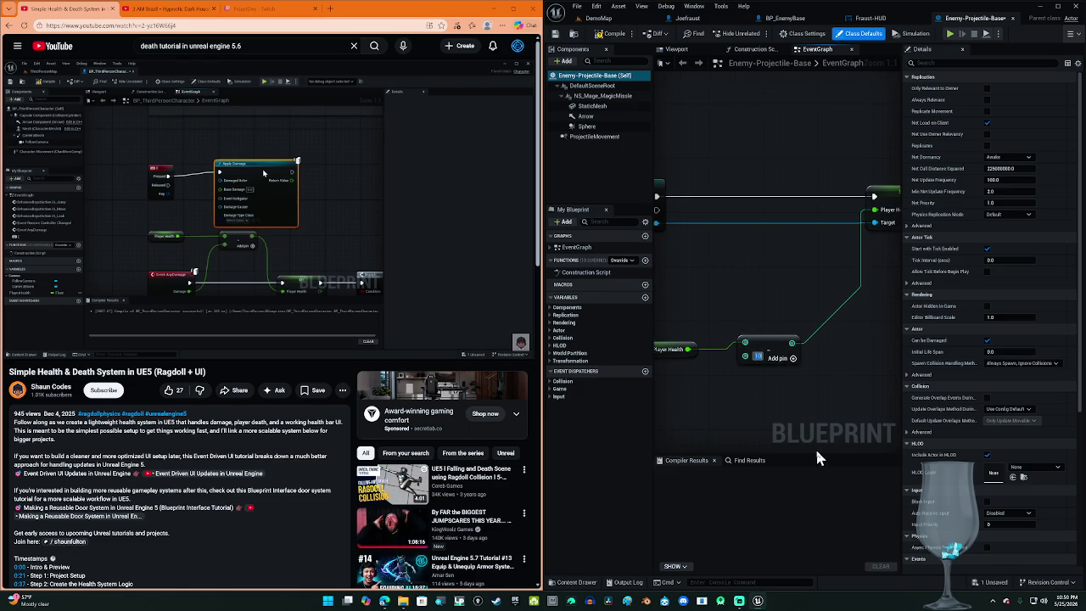
pyautogui.click(799, 407)
pyautogui.click(608, 38)
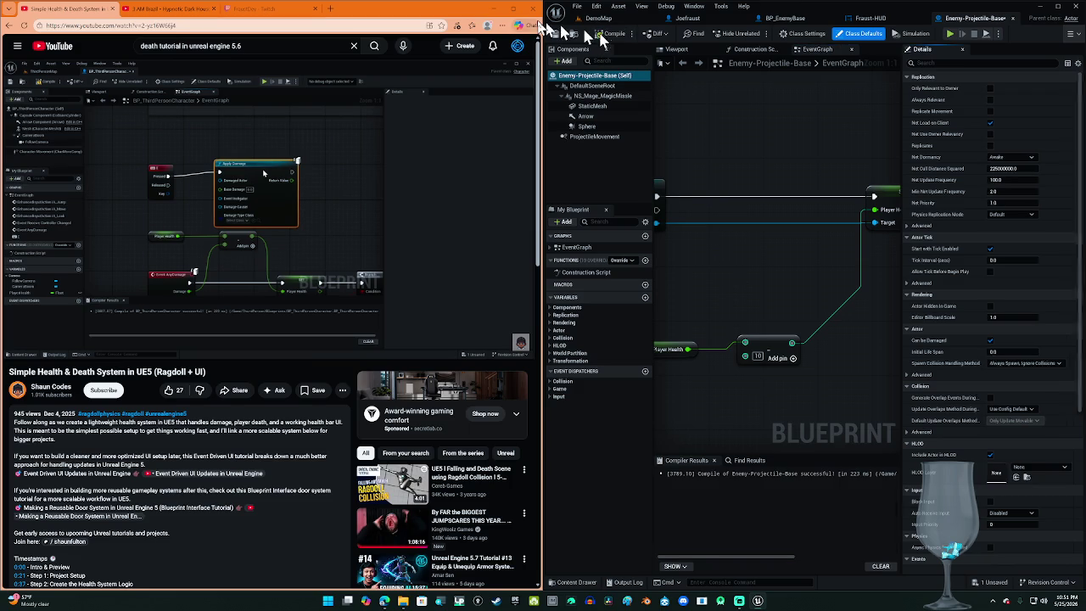
pyautogui.click(464, 177)
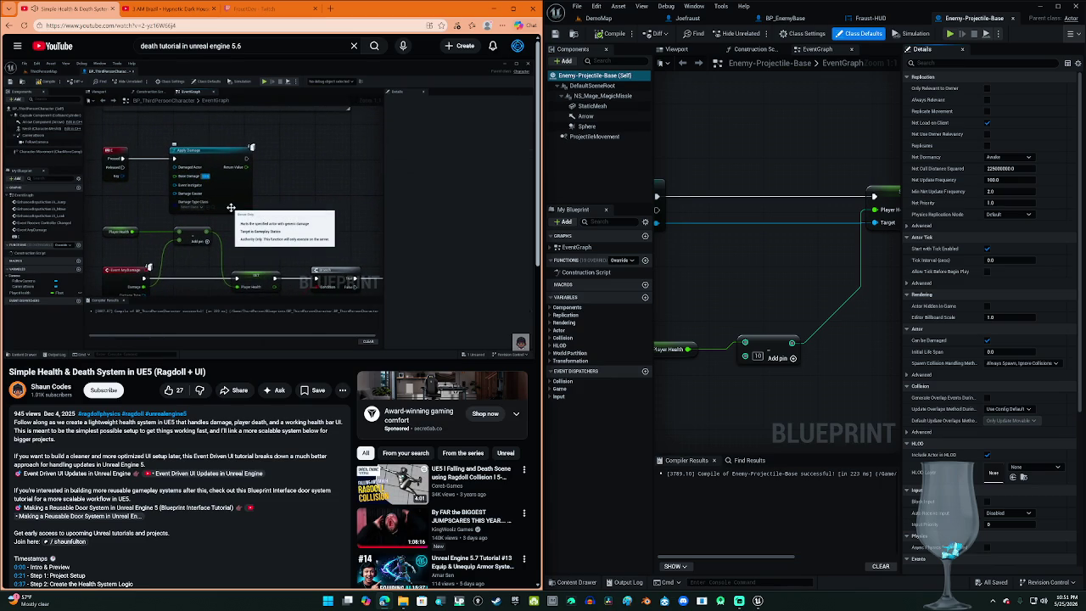
pyautogui.moveTo(469, 177)
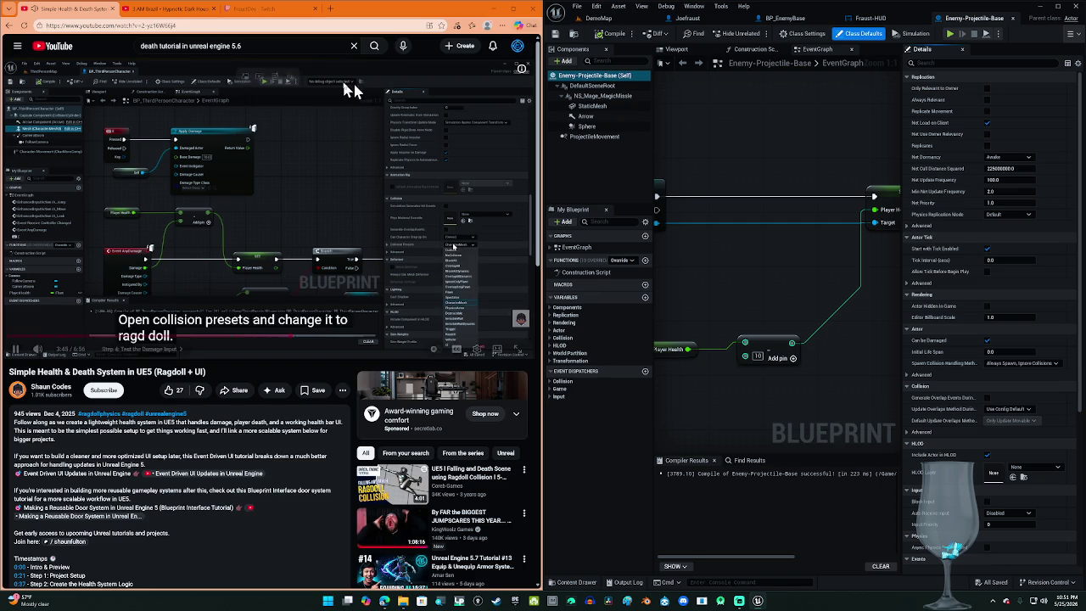
pyautogui.click(345, 122)
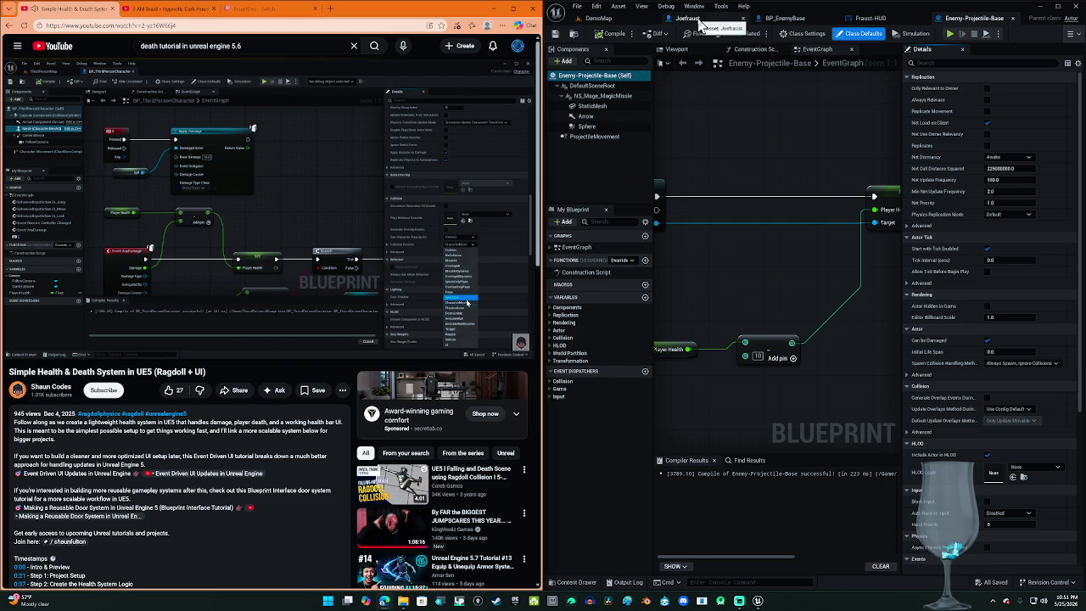
# Step: Set the Joefraust Mesh component's collision preset to Ragdoll
pyautogui.click(701, 19)
pyautogui.click(601, 107)
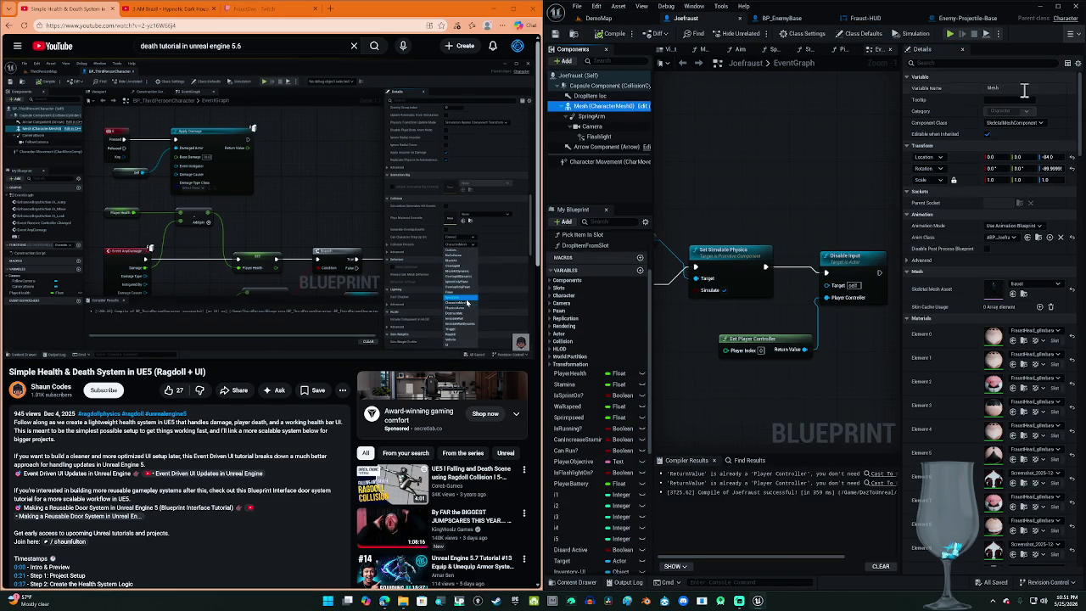
pyautogui.click(986, 62)
pyautogui.write('oll')
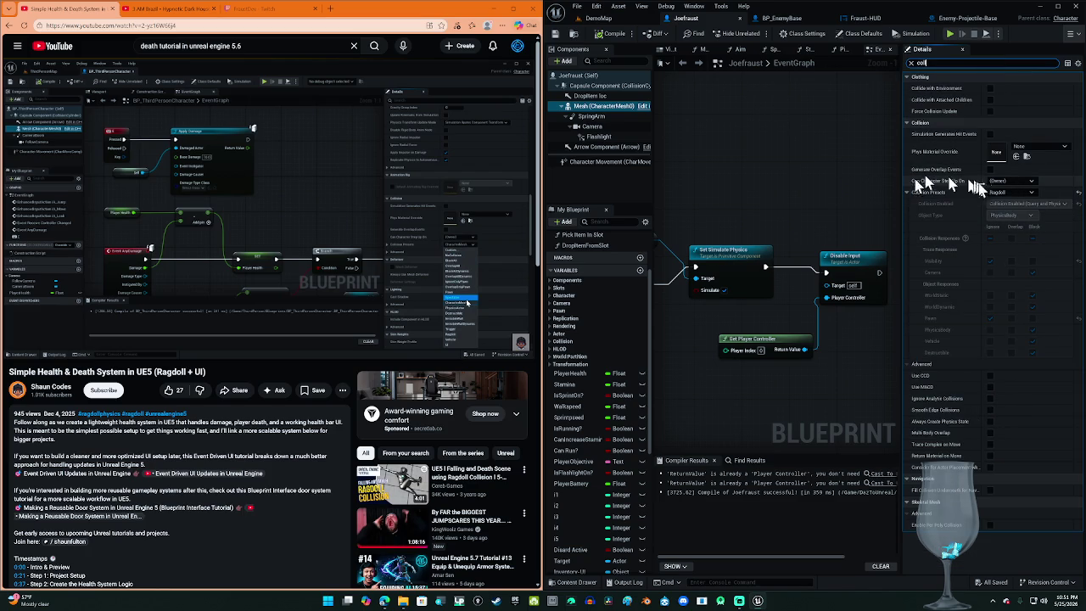
pyautogui.click(1003, 194)
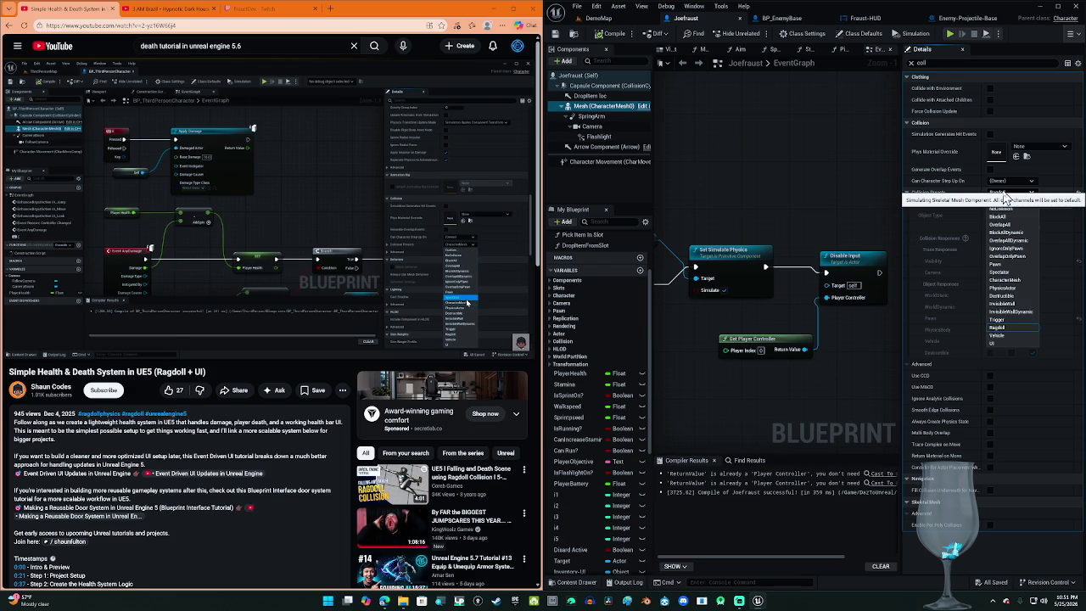
pyautogui.click(996, 326)
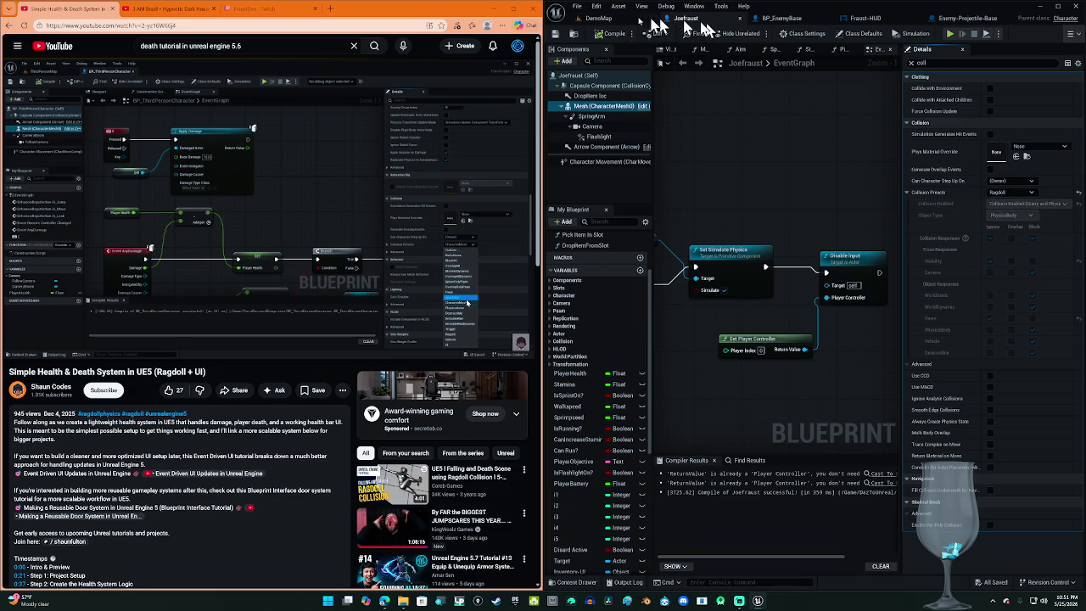
# Step: Clear the Details property filter and switch to the Fraust-HUD widget blueprint
pyautogui.click(912, 64)
pyautogui.click(404, 178)
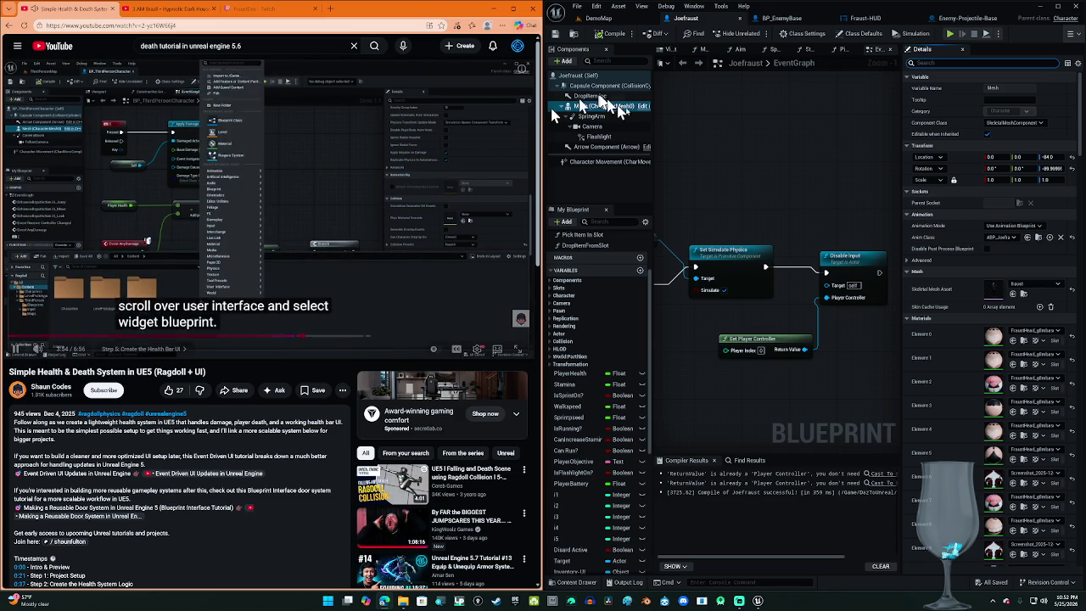
pyautogui.click(862, 18)
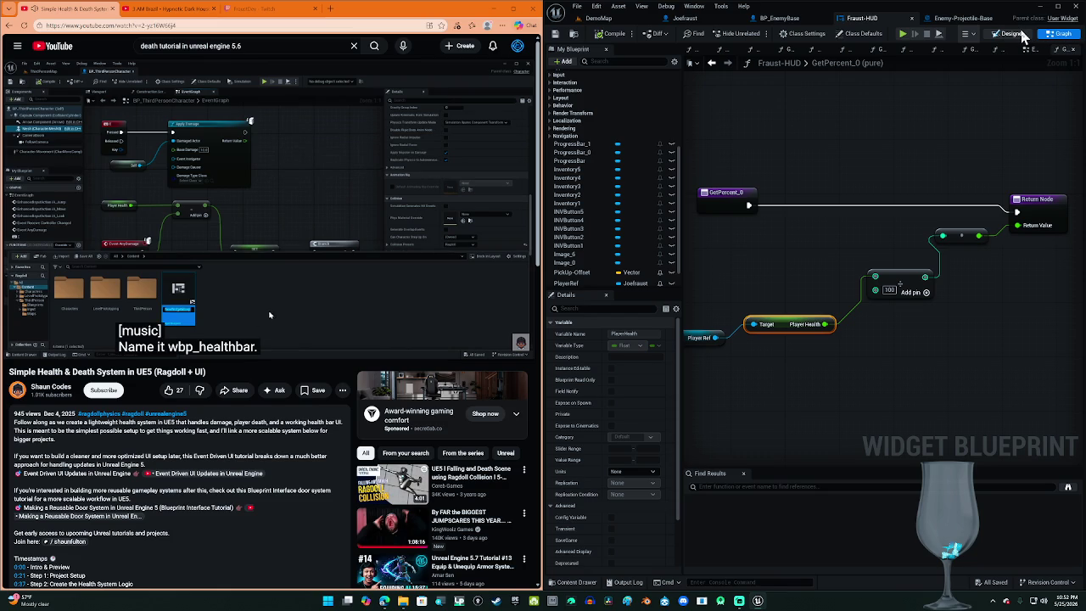
pyautogui.click(1011, 34)
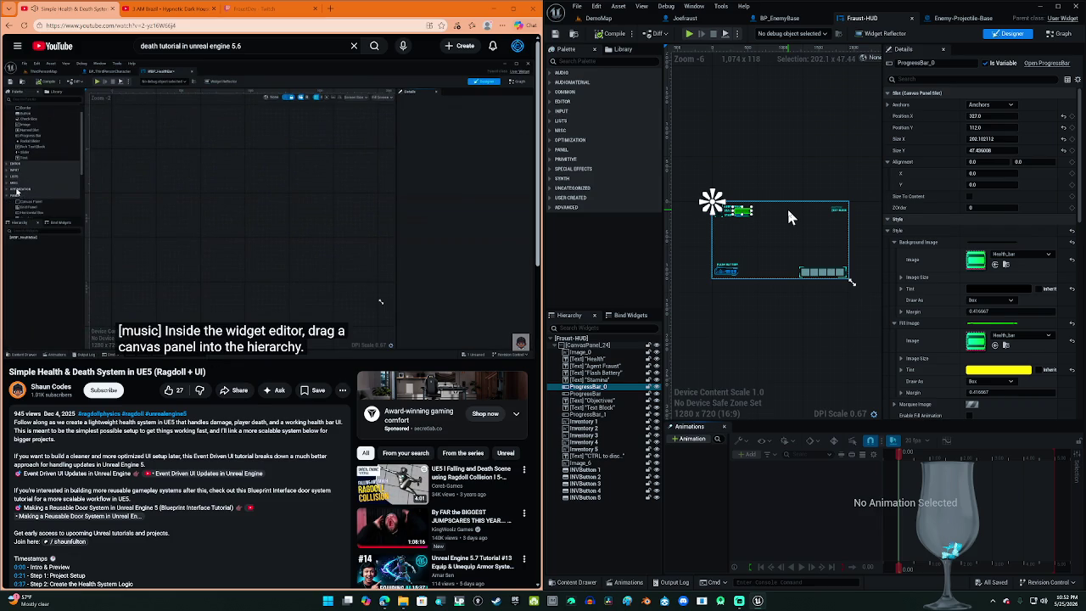
# Step: Zoom the Fraust-HUD designer canvas in on the health bar while following the tutorial
pyautogui.scroll(3, 782, 237)
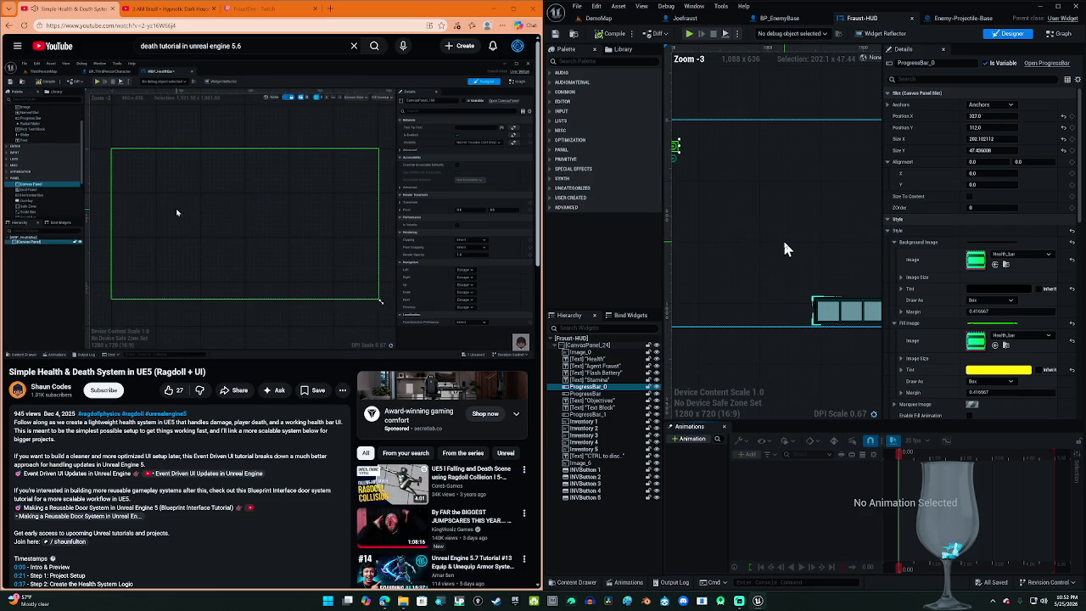
pyautogui.scroll(2, 791, 264)
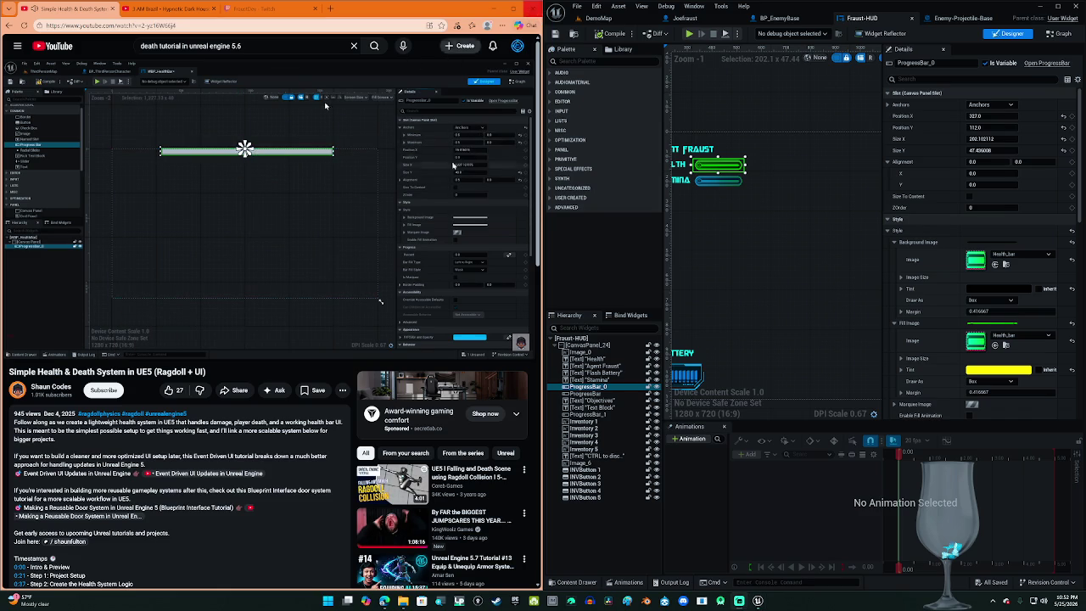
pyautogui.click(324, 241)
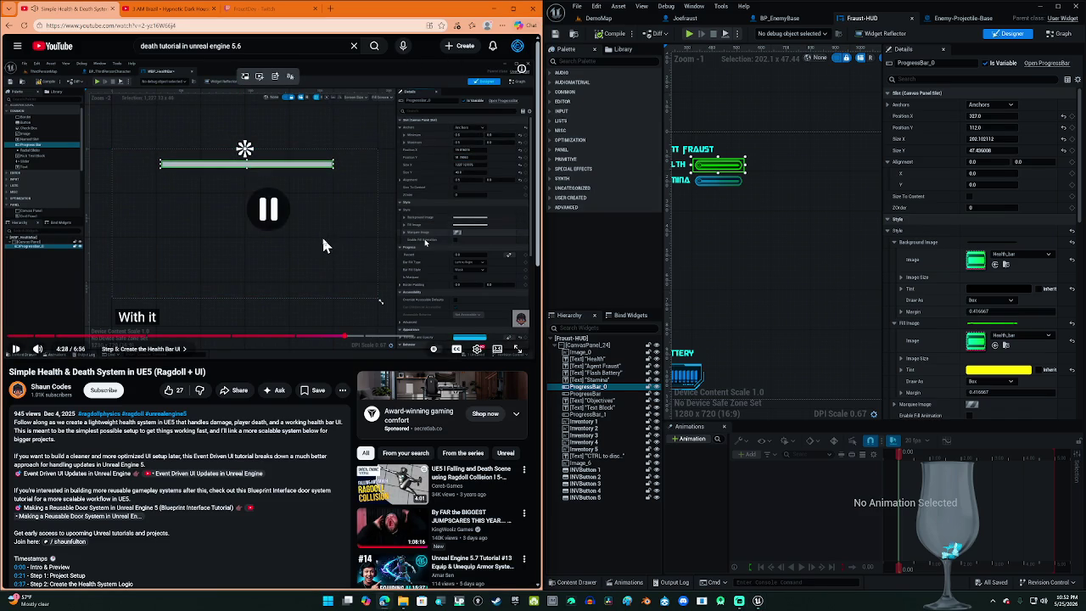
pyautogui.click(323, 241)
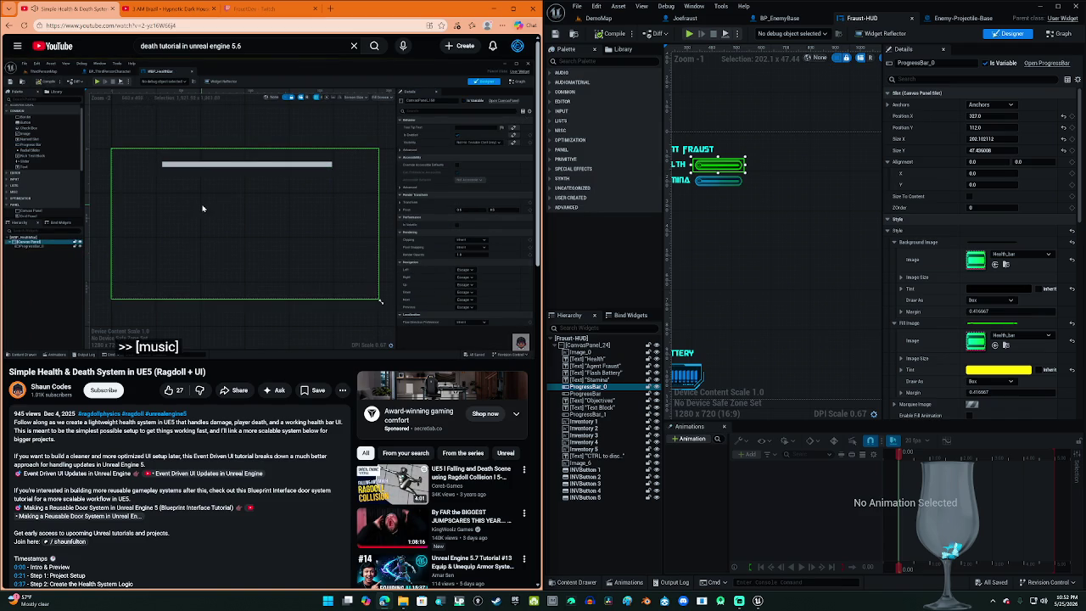
pyautogui.moveTo(324, 239)
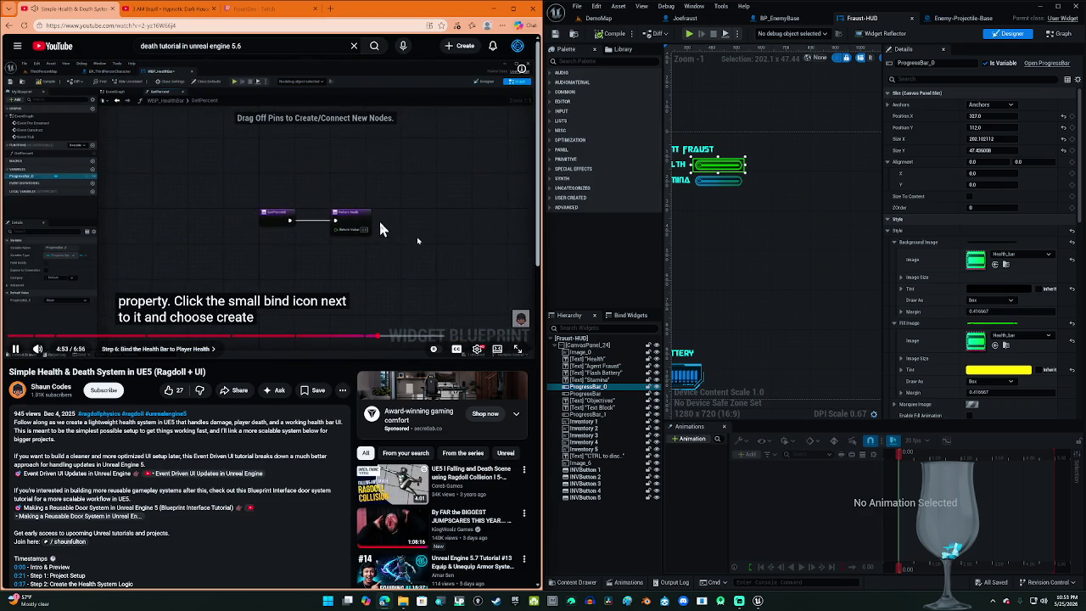
pyautogui.click(379, 223)
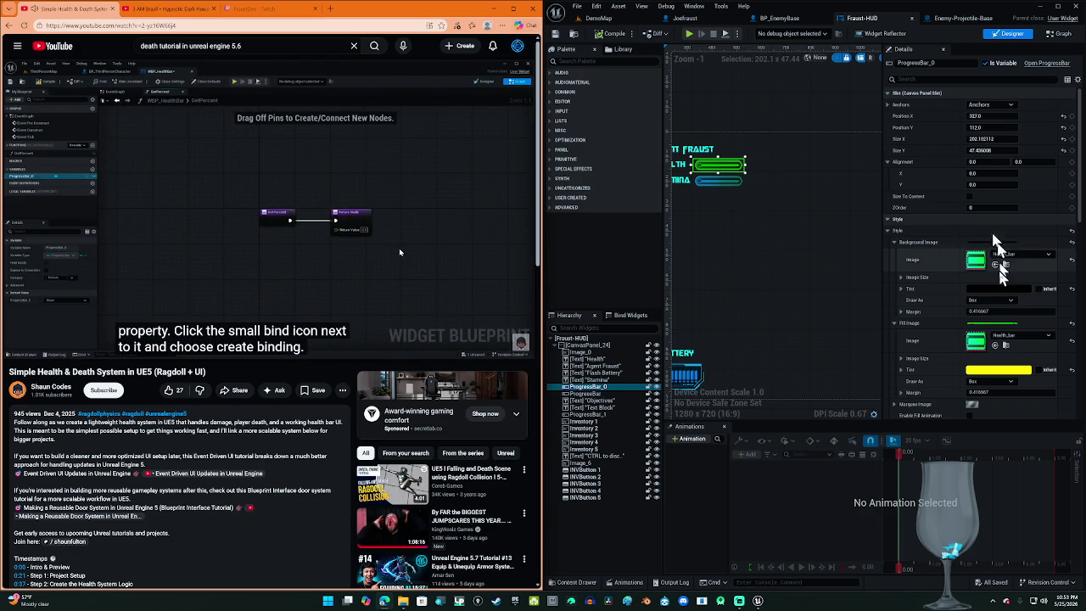
# Step: Remove the health bar's existing Percent binding and create a new GetPercent_1 binding
pyautogui.scroll(-2, 1001, 367)
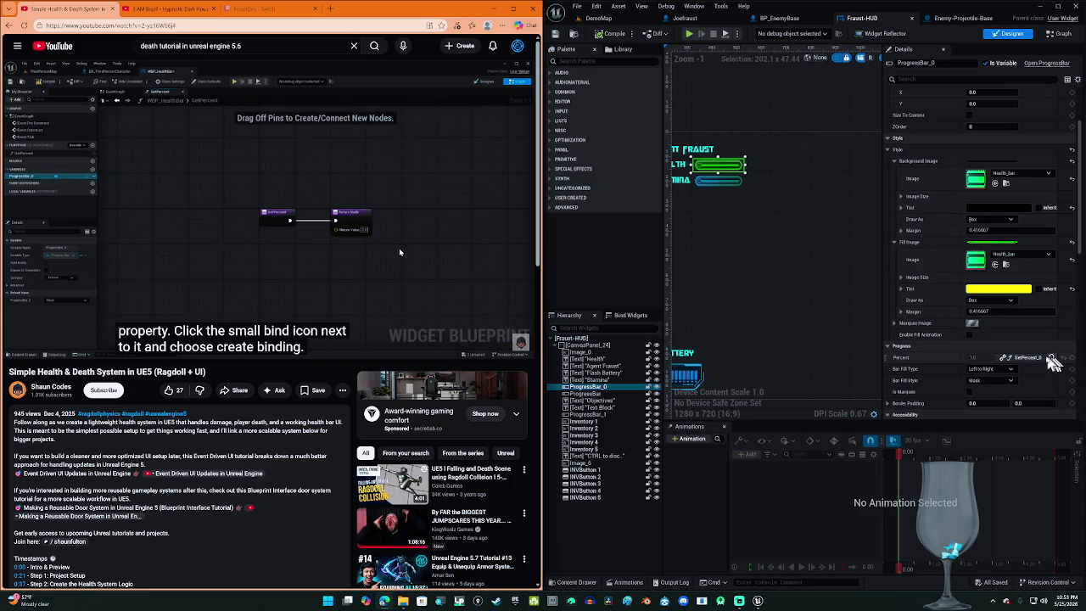
pyautogui.click(1050, 362)
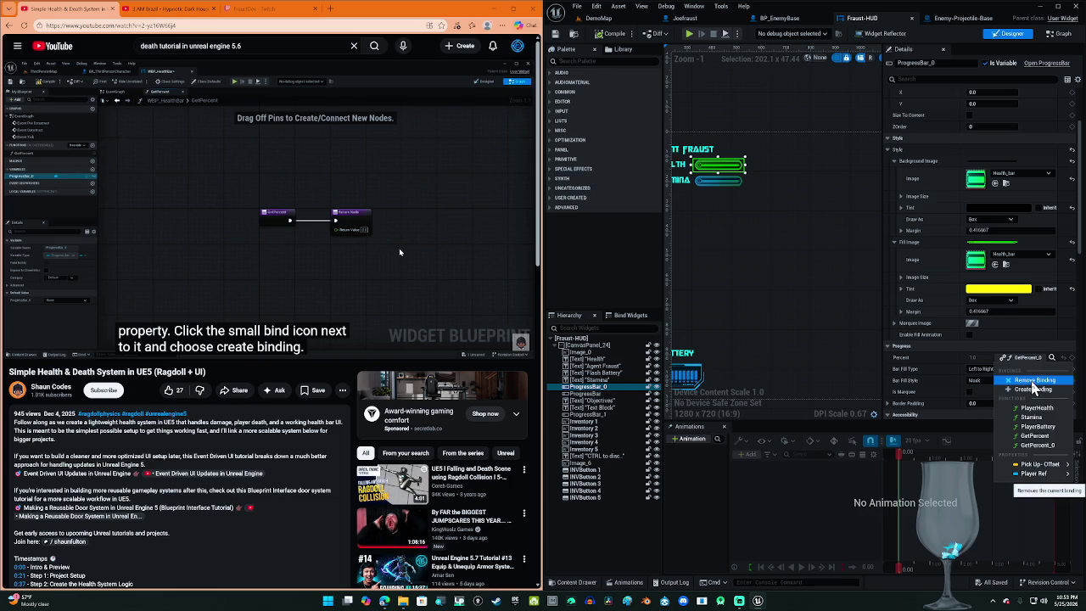
pyautogui.click(1030, 388)
pyautogui.click(990, 360)
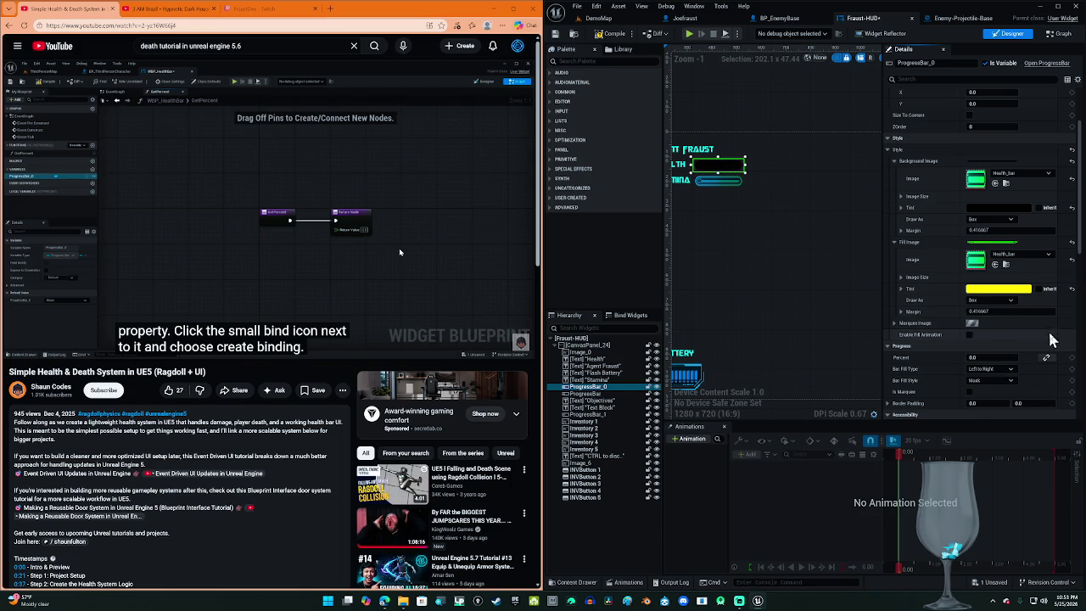
pyautogui.click(1047, 358)
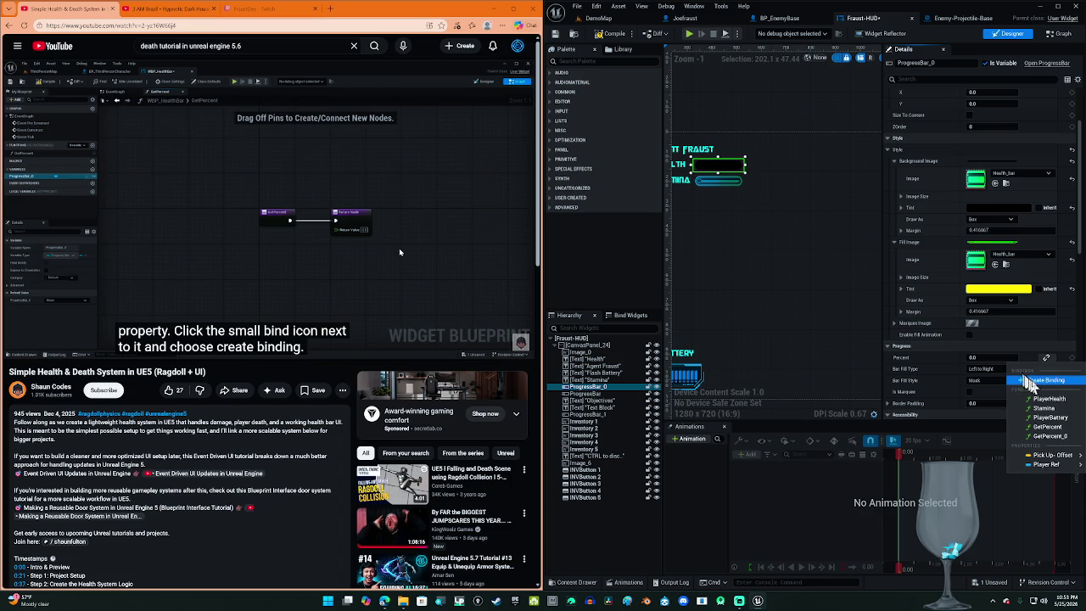
pyautogui.click(1042, 380)
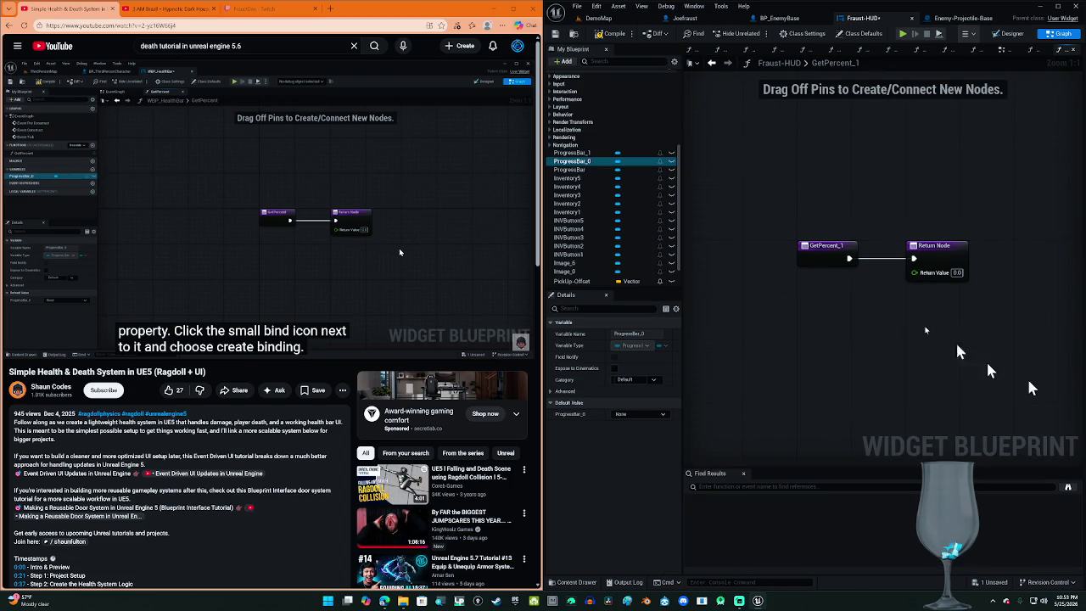
# Step: Spread out the GetPercent_1 graph, moving the entry node left and Return Node right
pyautogui.moveTo(811, 245); pyautogui.dragTo(747, 252)
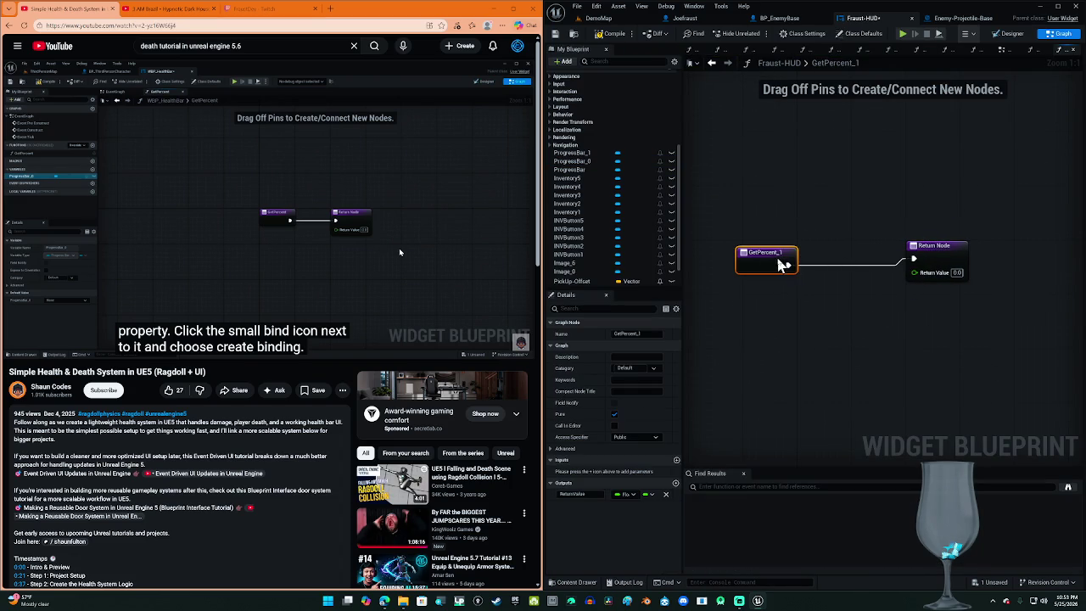
pyautogui.click(380, 242)
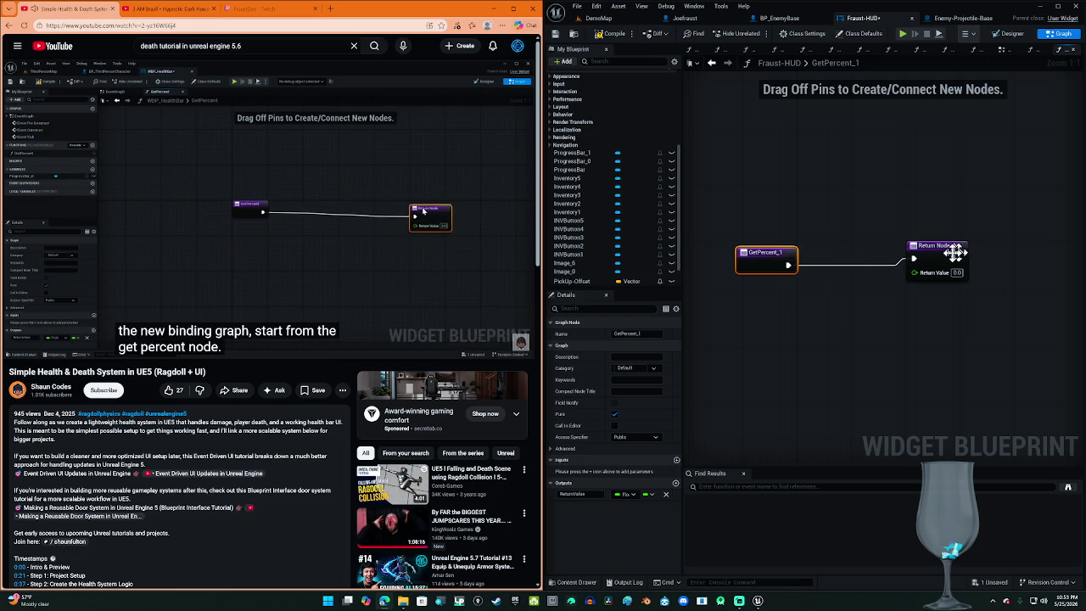
pyautogui.moveTo(946, 320); pyautogui.dragTo(884, 322)
pyautogui.scroll(-1, 884, 321)
pyautogui.moveTo(873, 284); pyautogui.dragTo(1001, 287)
pyautogui.scroll(2, 761, 283)
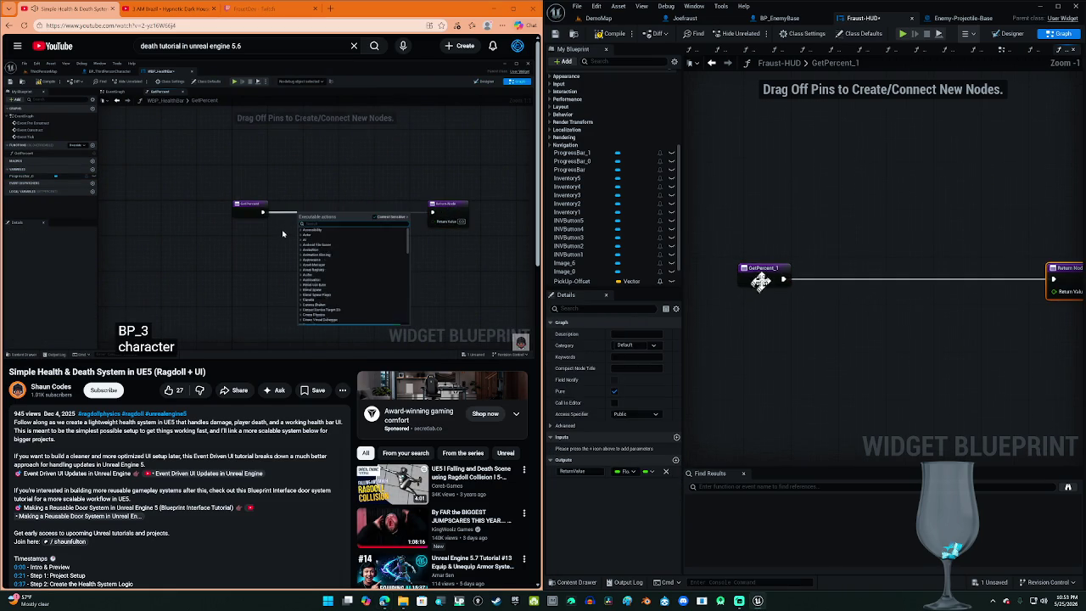
# Step: Add a Cast To Joefraust node after GetPercent_1
pyautogui.moveTo(782, 279); pyautogui.dragTo(821, 289)
pyautogui.write('cast to')
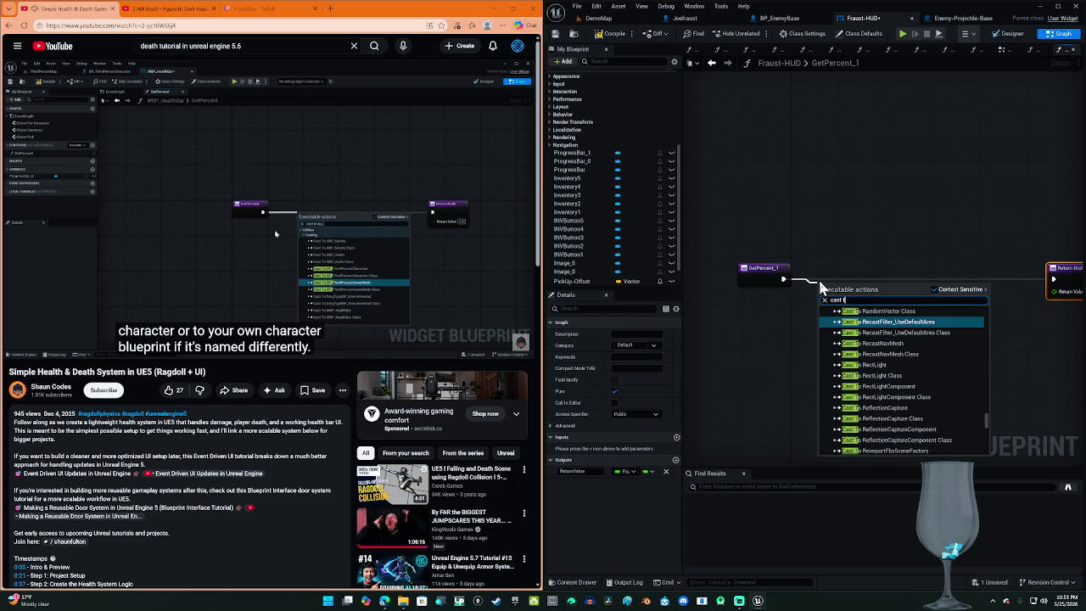
pyautogui.write(' joefr')
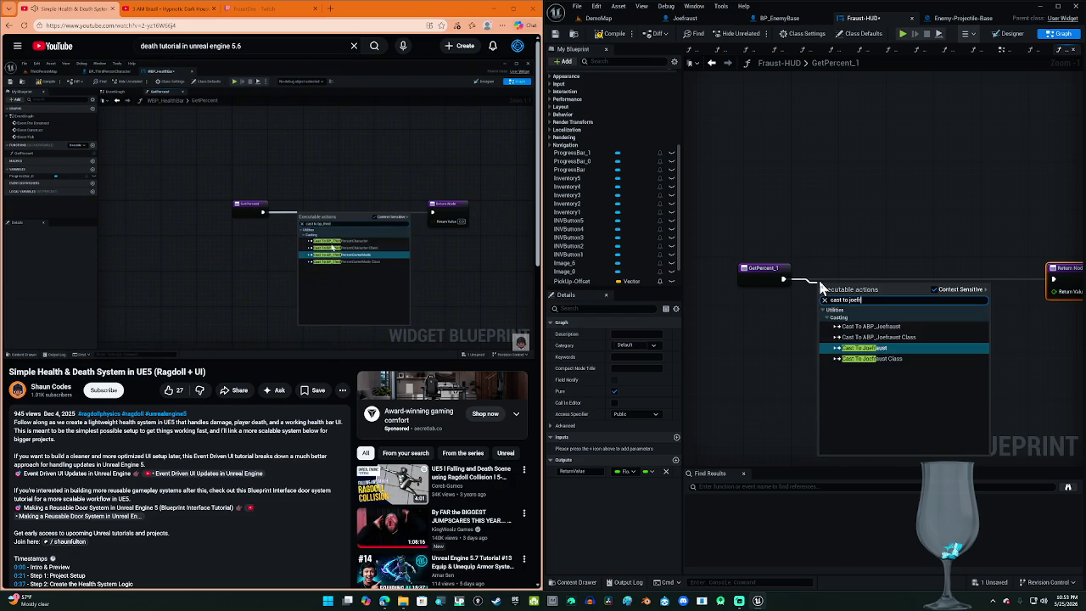
pyautogui.click(881, 352)
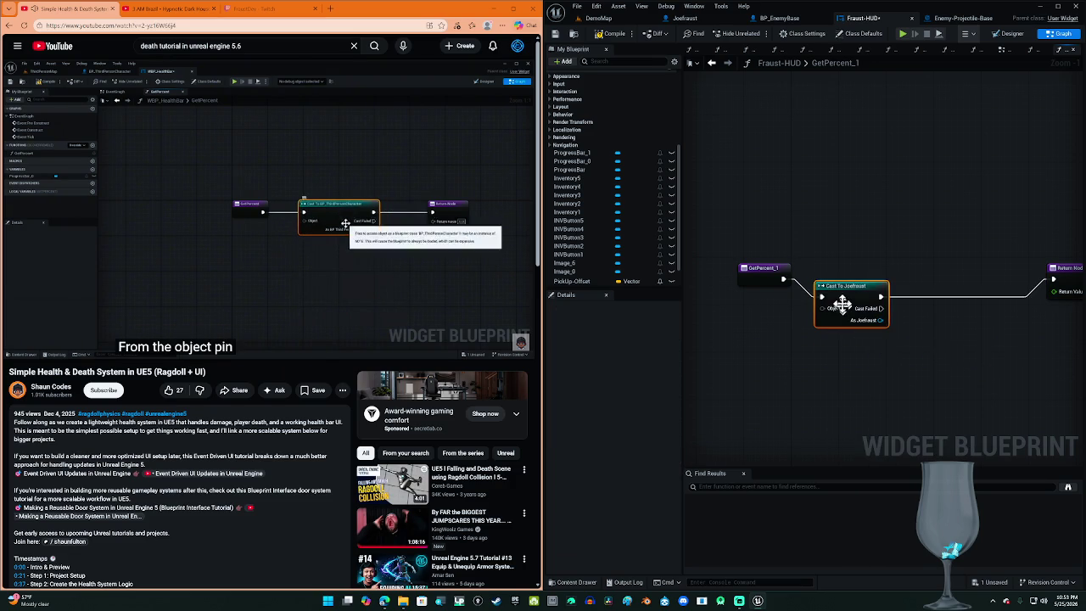
# Step: Feed Get Player Character into the cast's Object input and tidy the layout
pyautogui.moveTo(815, 290)
pyautogui.mouseDown()
pyautogui.moveTo(781, 315)
pyautogui.moveTo(784, 307)
pyautogui.mouseUp()
pyautogui.write('get player charac')
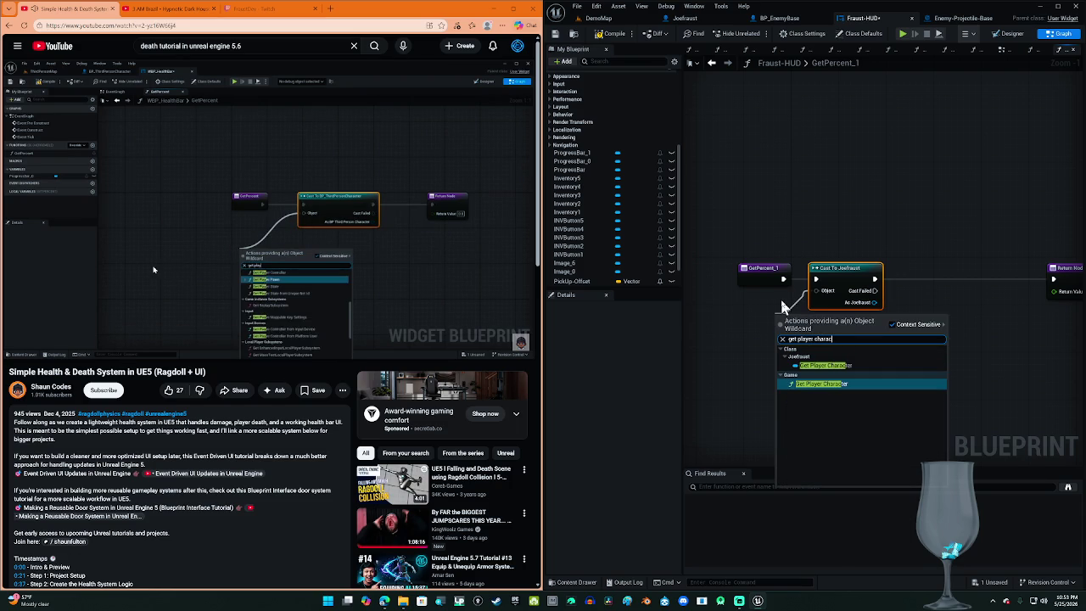
pyautogui.press('Return')
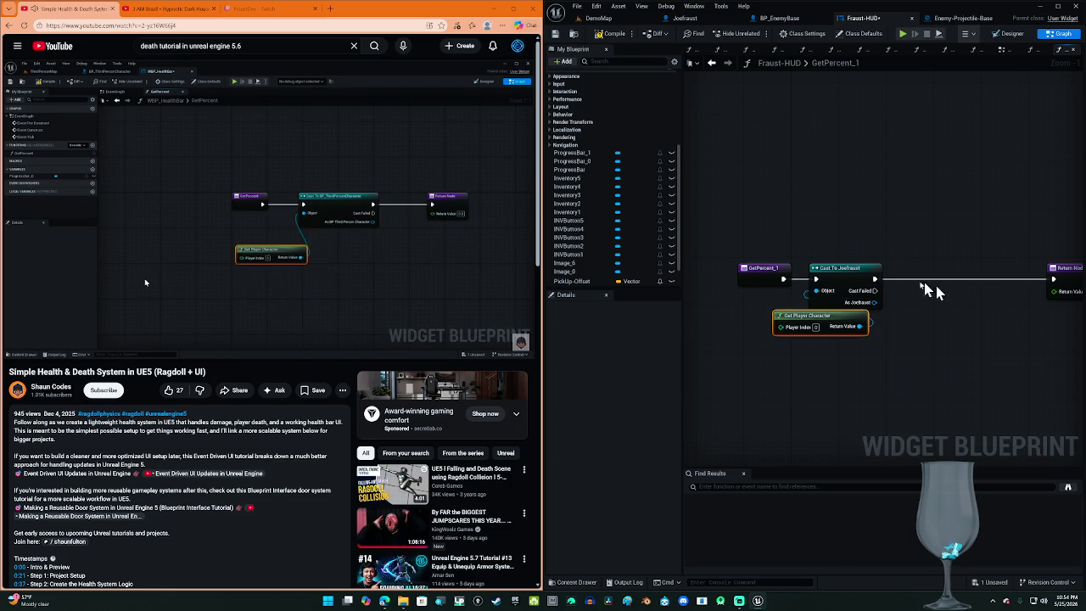
pyautogui.moveTo(839, 325); pyautogui.dragTo(762, 331)
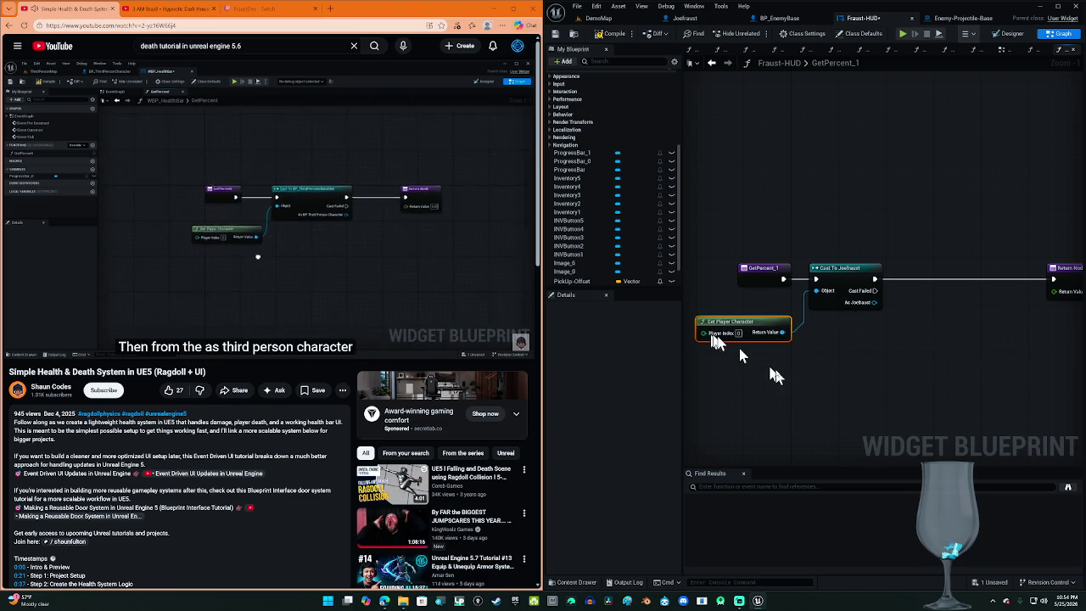
pyautogui.moveTo(793, 378); pyautogui.dragTo(727, 351)
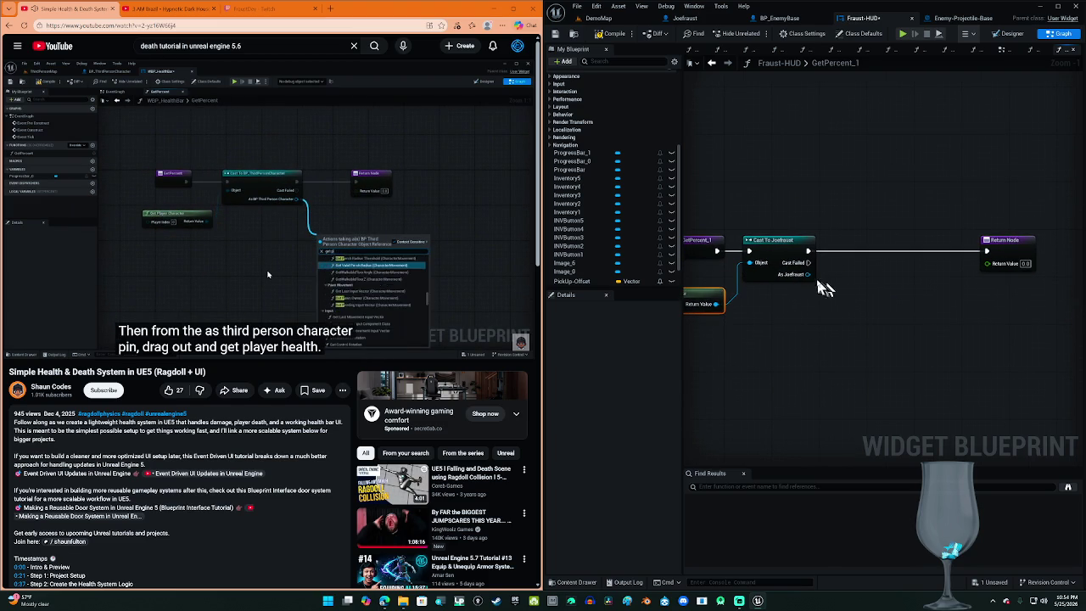
pyautogui.moveTo(808, 274); pyautogui.dragTo(836, 323)
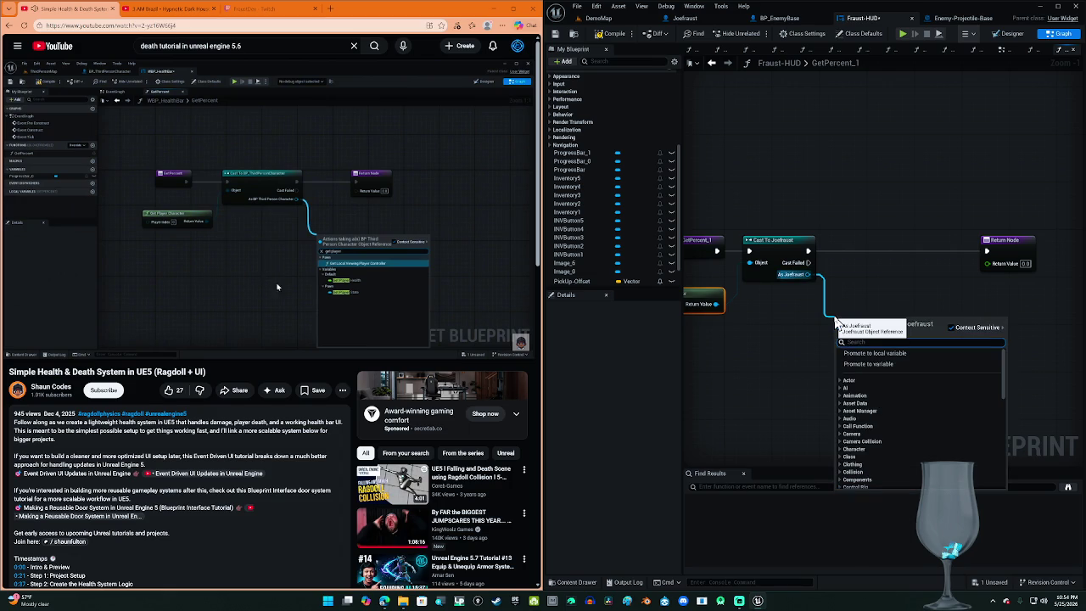
# Step: Get Player Health from As Joefraust and pass it into a new Divide node
pyautogui.write('get player')
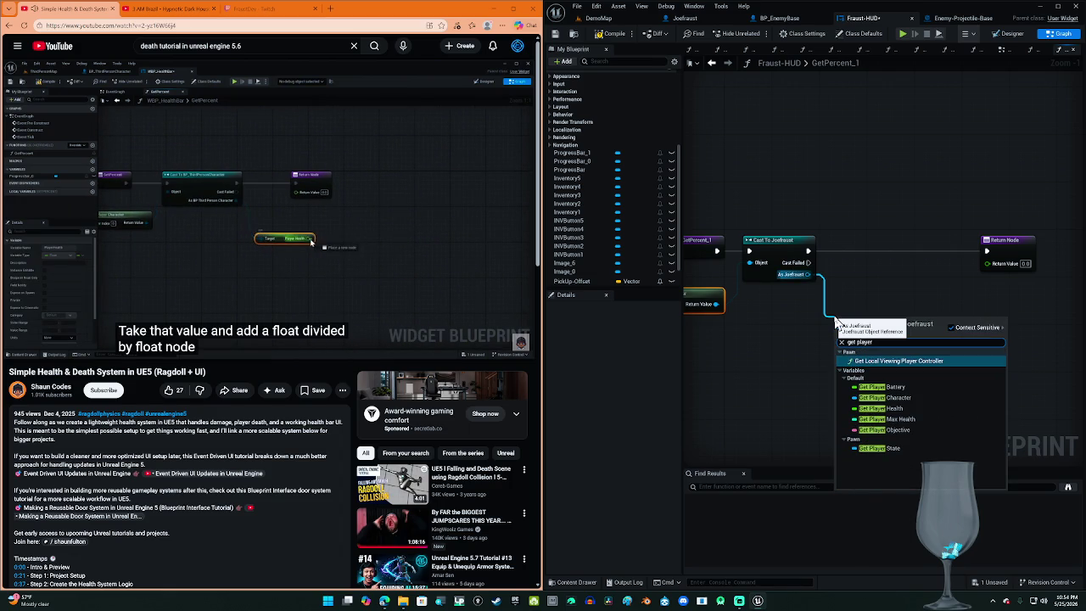
pyautogui.press('Down')
pyautogui.press('Down')
pyautogui.press('Down')
pyautogui.press('Return')
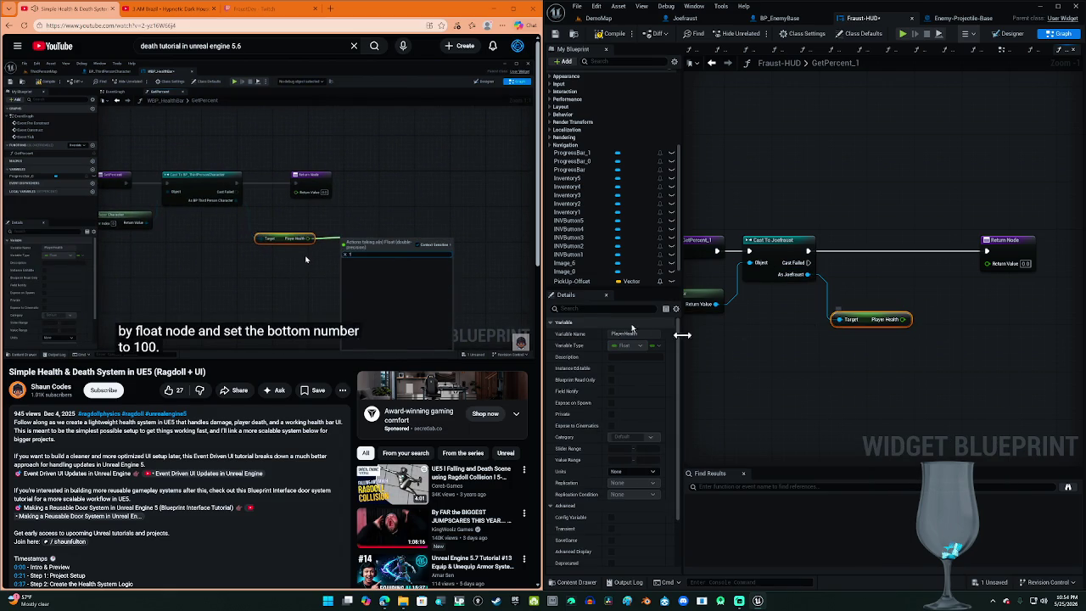
pyautogui.moveTo(906, 319); pyautogui.dragTo(906, 295)
pyautogui.write('/')
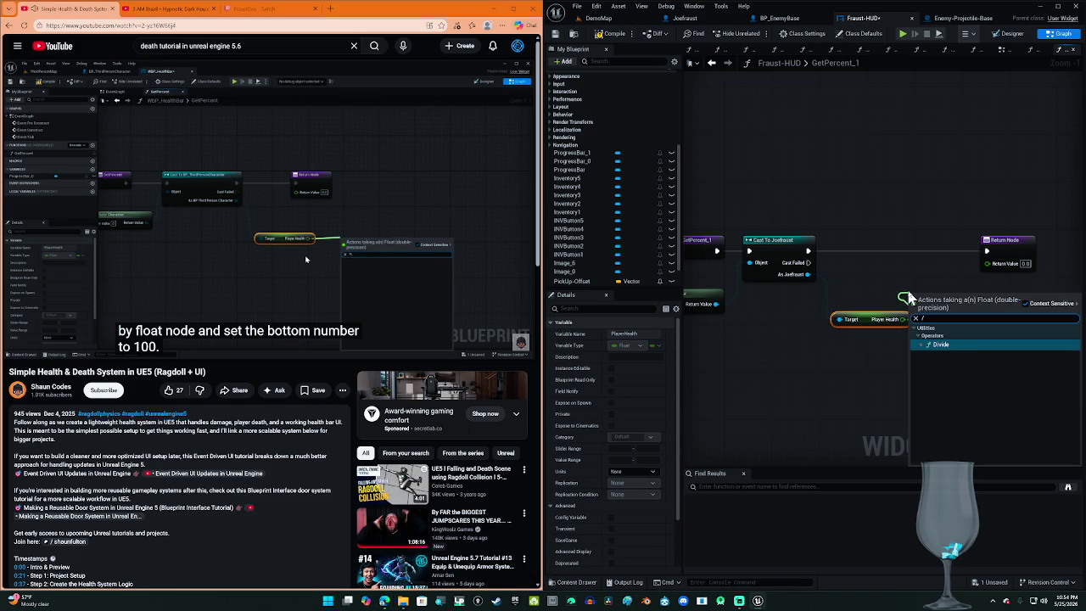
pyautogui.click(943, 347)
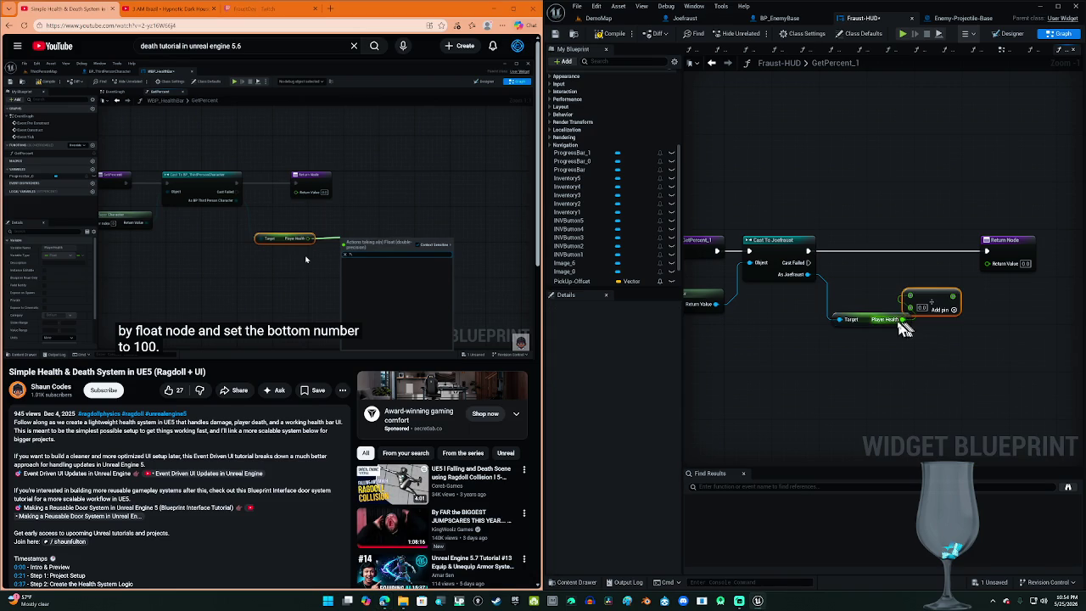
pyautogui.moveTo(863, 319)
pyautogui.mouseDown()
pyautogui.moveTo(824, 334)
pyautogui.moveTo(832, 342)
pyautogui.mouseUp()
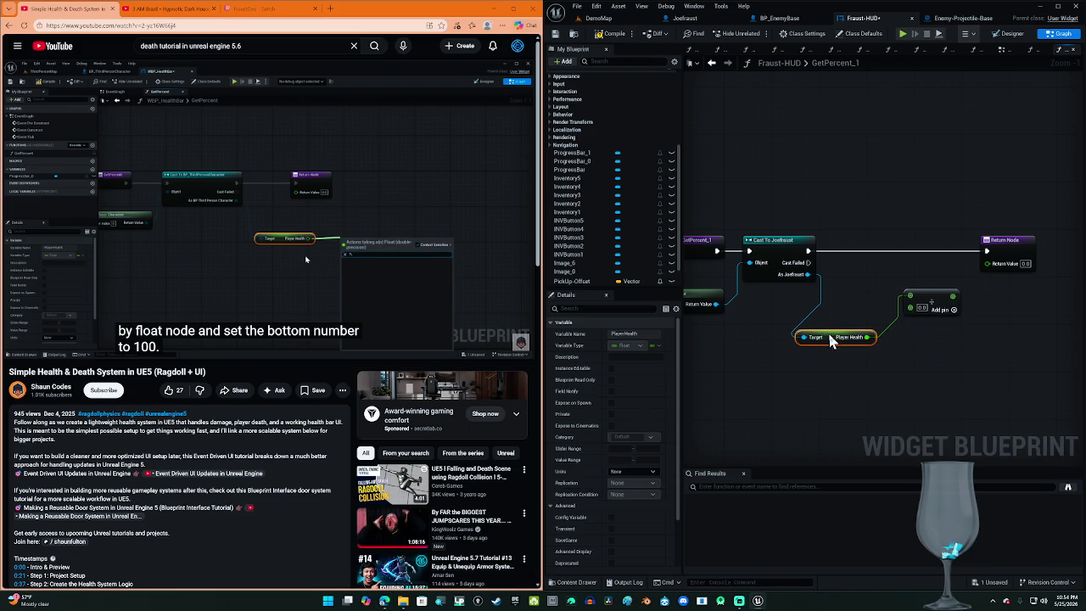
# Step: Set the Divide node's divisor to 100 and wire its result to Return Value
pyautogui.click(920, 309)
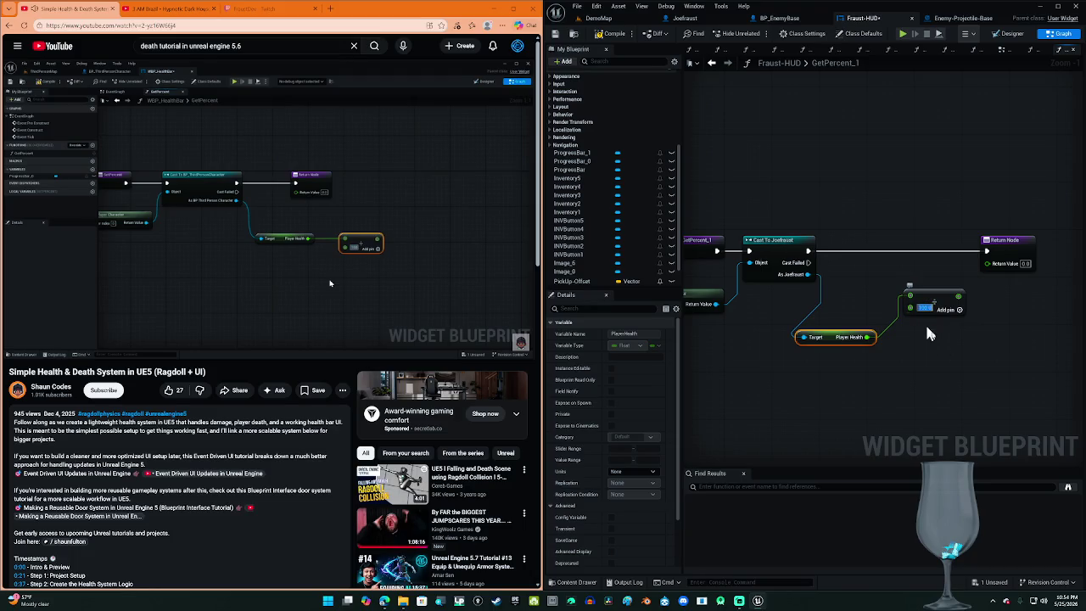
pyautogui.moveTo(962, 358); pyautogui.dragTo(893, 361)
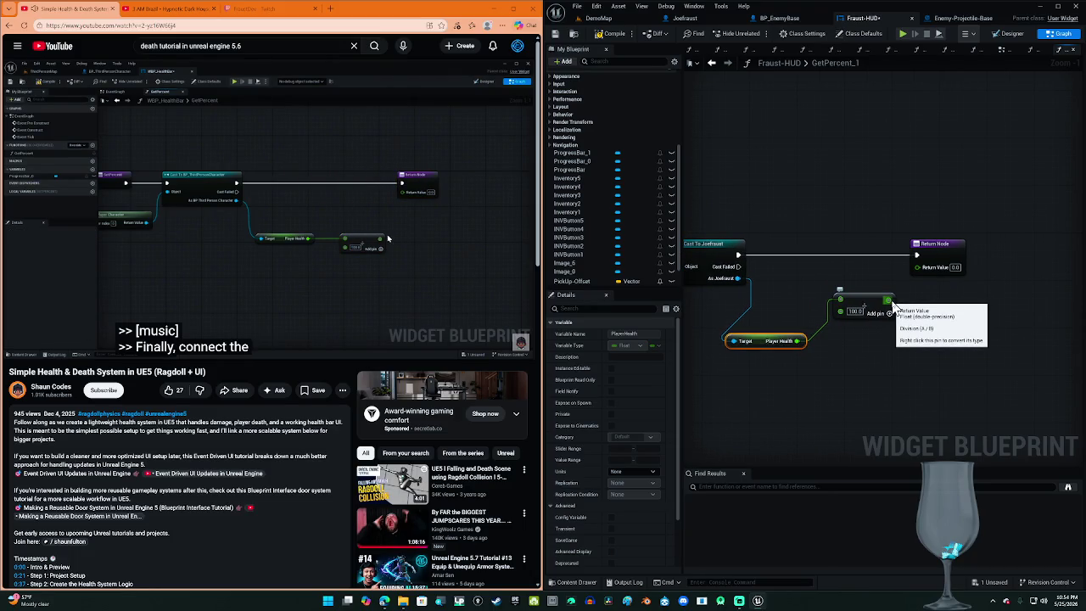
pyautogui.click(883, 305)
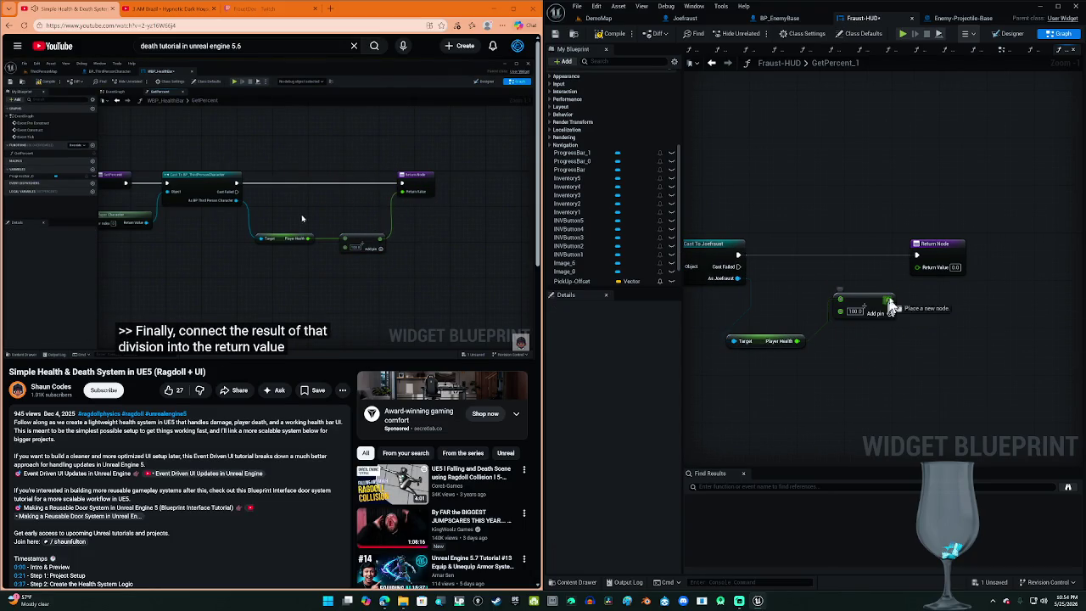
pyautogui.moveTo(889, 299); pyautogui.dragTo(916, 266)
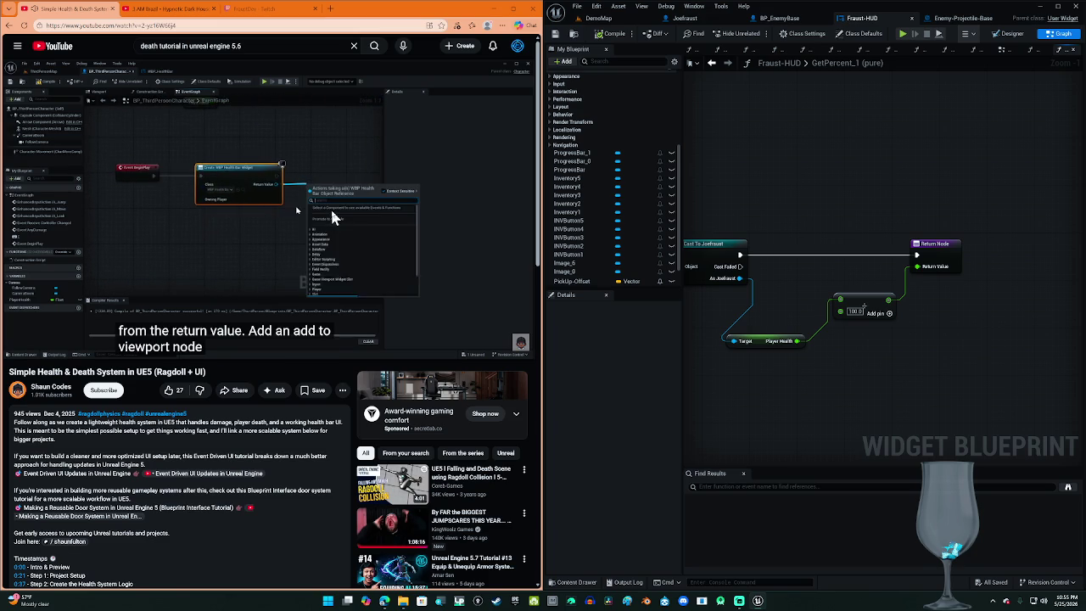
pyautogui.click(422, 213)
pyautogui.scroll(-2, 223, 456)
pyautogui.scroll(-10, 225, 454)
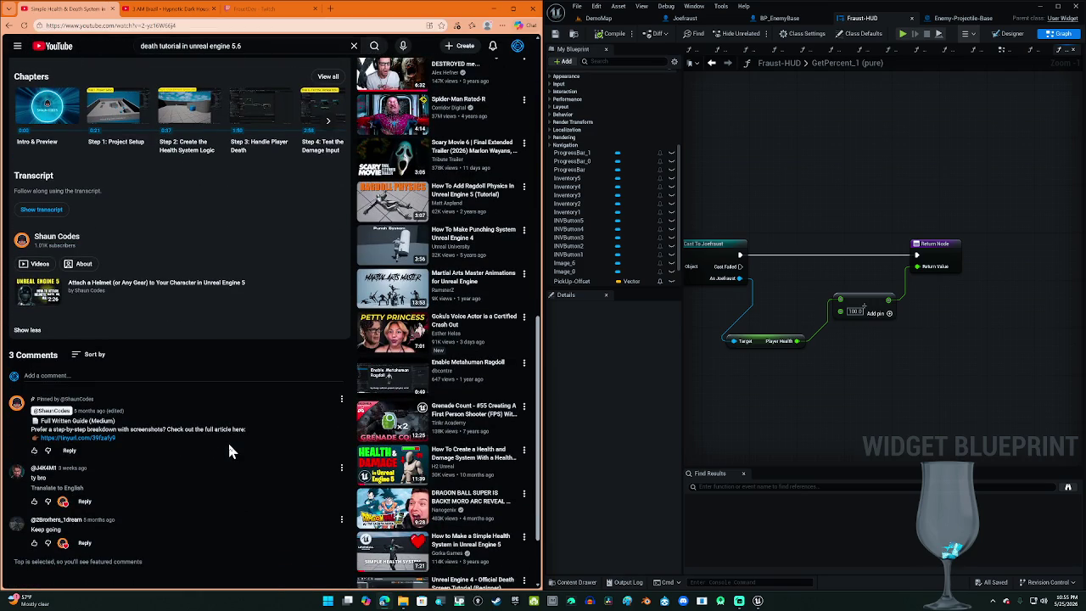
pyautogui.scroll(-2, 229, 450)
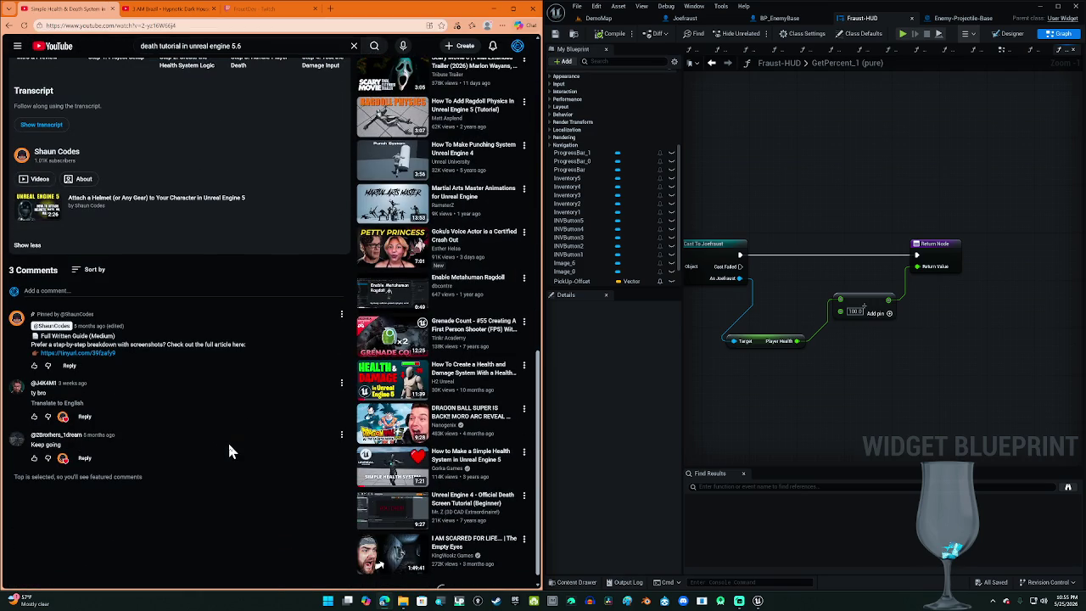
pyautogui.scroll(15, 113, 485)
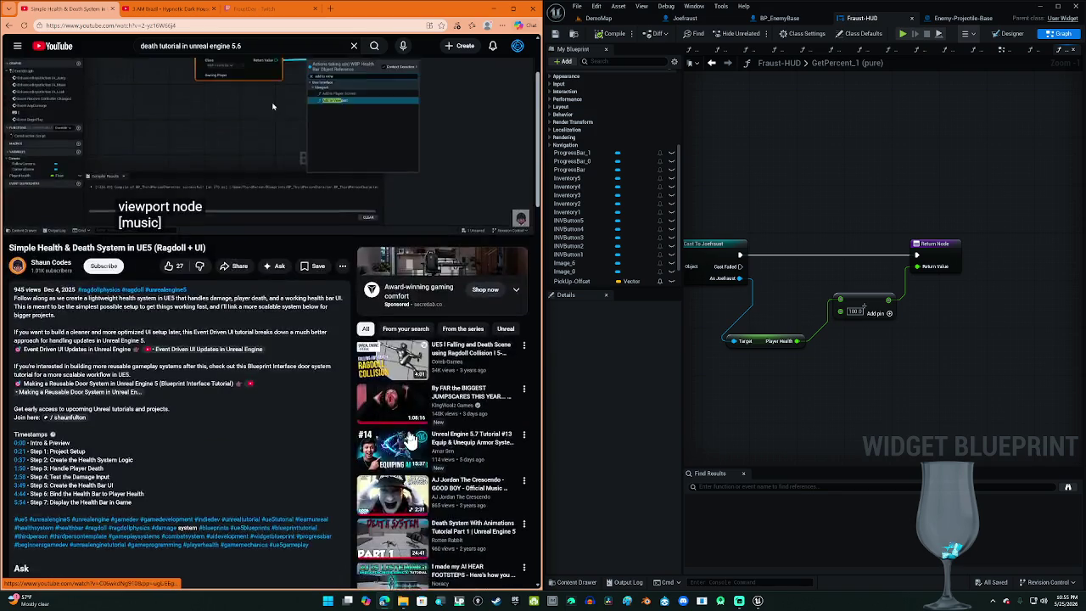
pyautogui.click(425, 241)
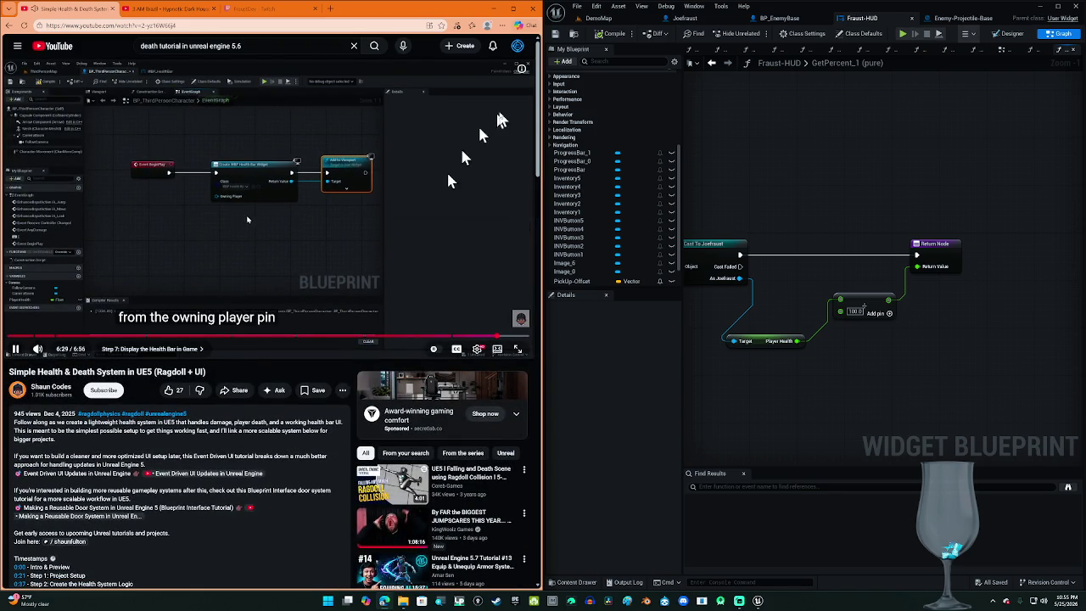
# Step: Inspect the Joefraust graph's Flashlight and Create HUD Widget nodes, then return to DemoMap
pyautogui.click(689, 23)
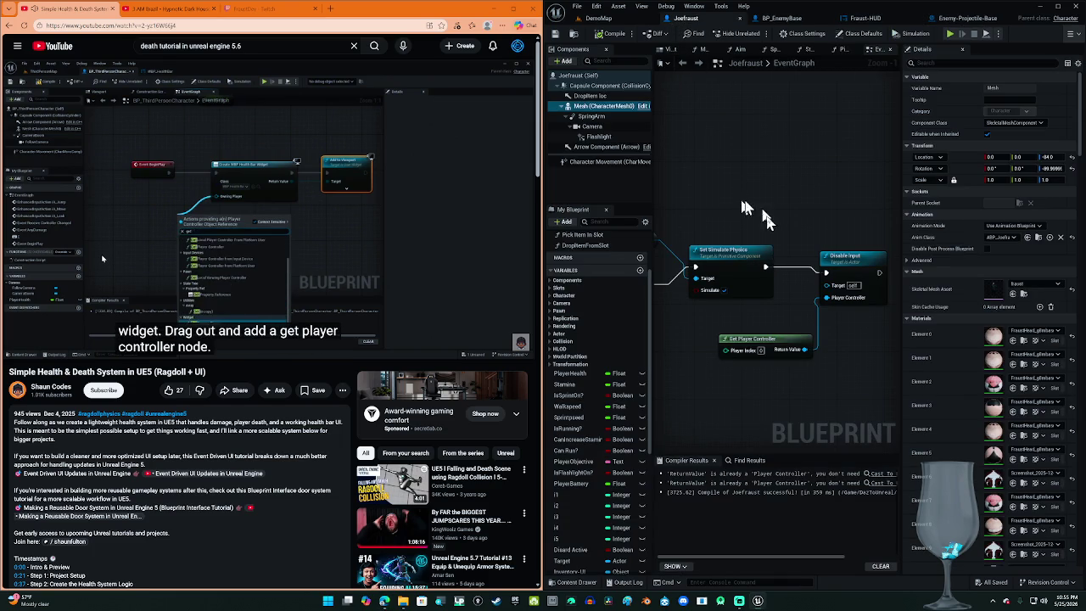
pyautogui.click(484, 213)
pyautogui.scroll(-5, 860, 315)
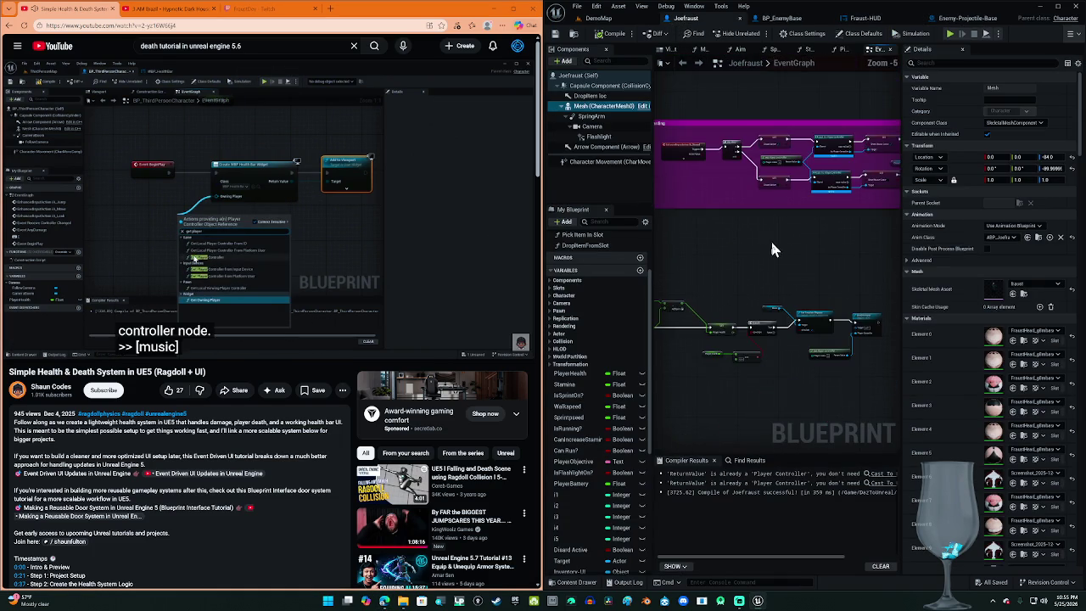
pyautogui.moveTo(830, 129); pyautogui.dragTo(692, 135)
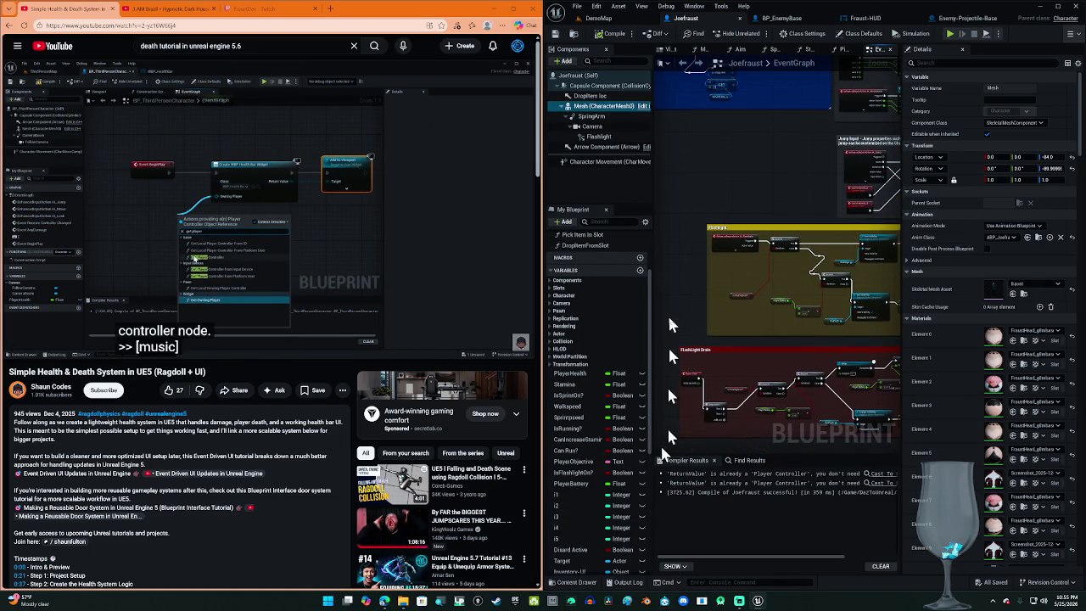
pyautogui.scroll(3, 763, 221)
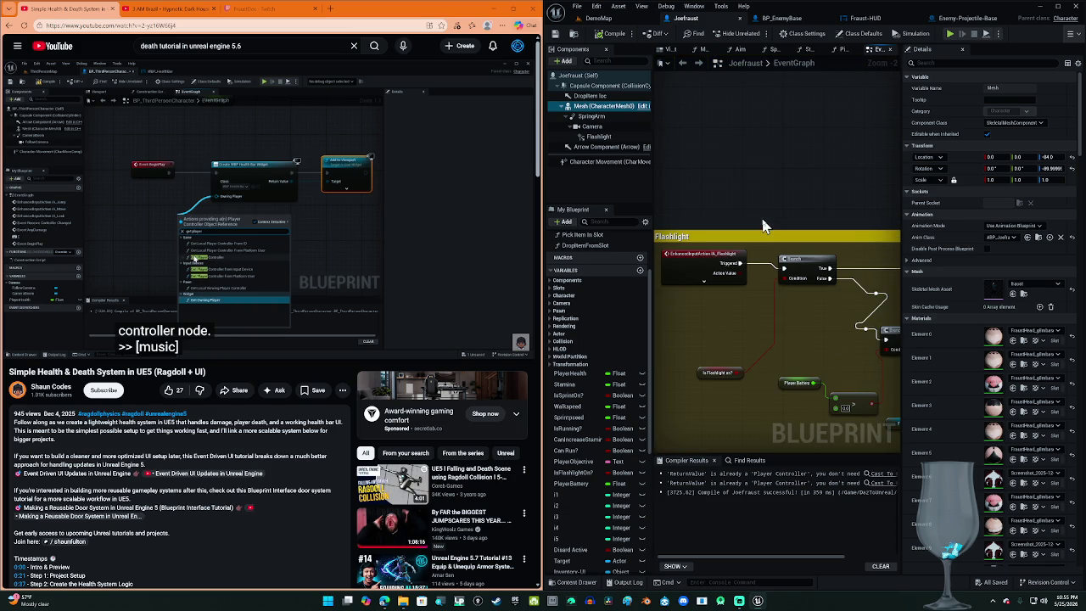
pyautogui.moveTo(767, 197)
pyautogui.mouseDown()
pyautogui.moveTo(767, 110)
pyautogui.moveTo(766, 272)
pyautogui.moveTo(752, 266)
pyautogui.moveTo(764, 229)
pyautogui.moveTo(865, 224)
pyautogui.moveTo(833, 207)
pyautogui.moveTo(645, 185)
pyautogui.moveTo(764, 194)
pyautogui.moveTo(792, 196)
pyautogui.moveTo(643, 206)
pyautogui.mouseUp()
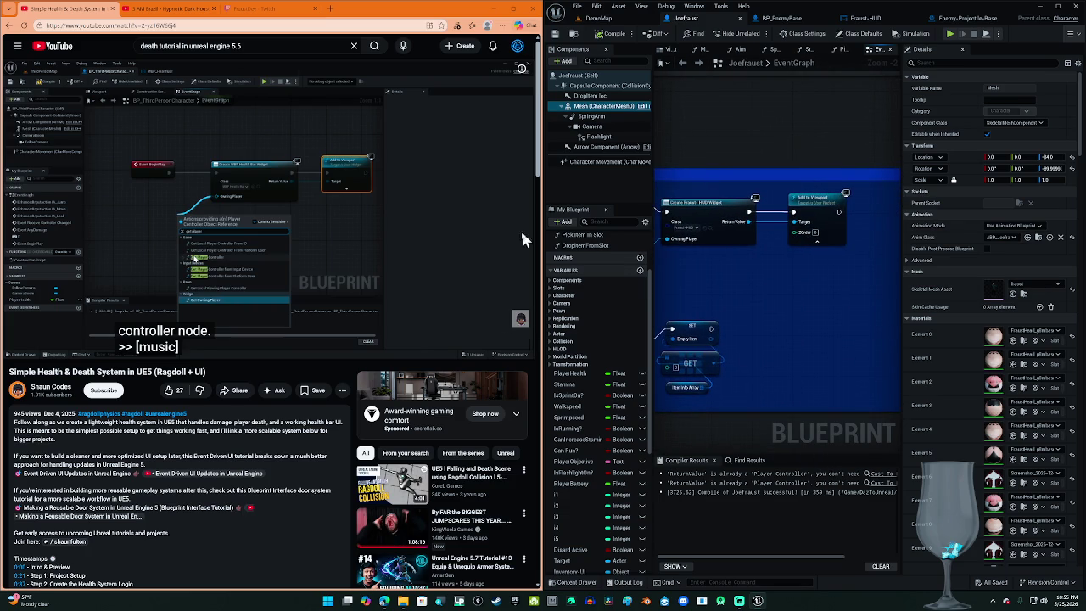
pyautogui.click(469, 216)
pyautogui.click(470, 219)
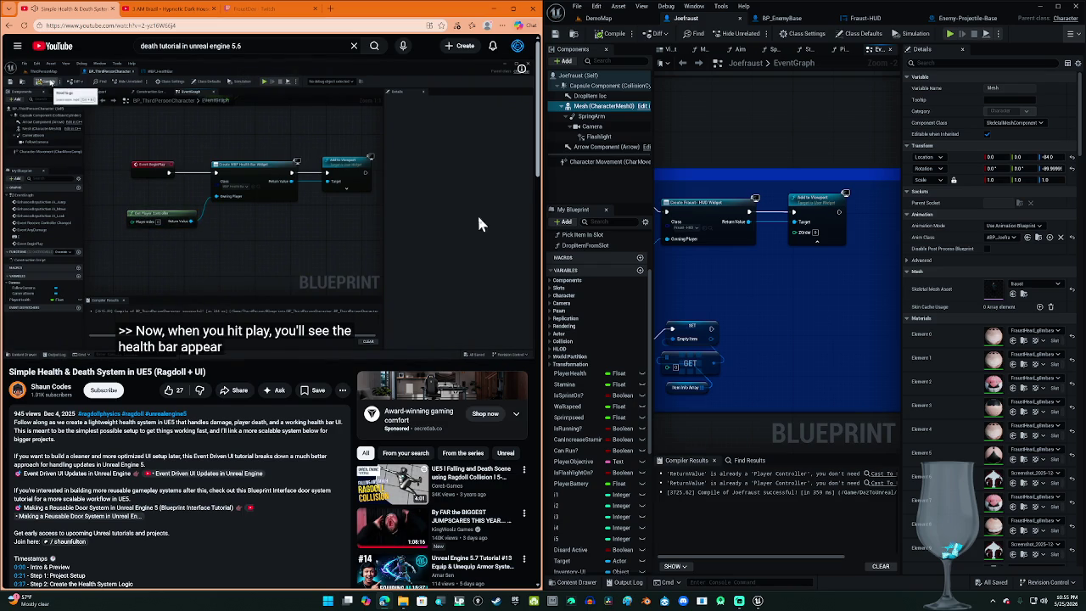
pyautogui.click(600, 18)
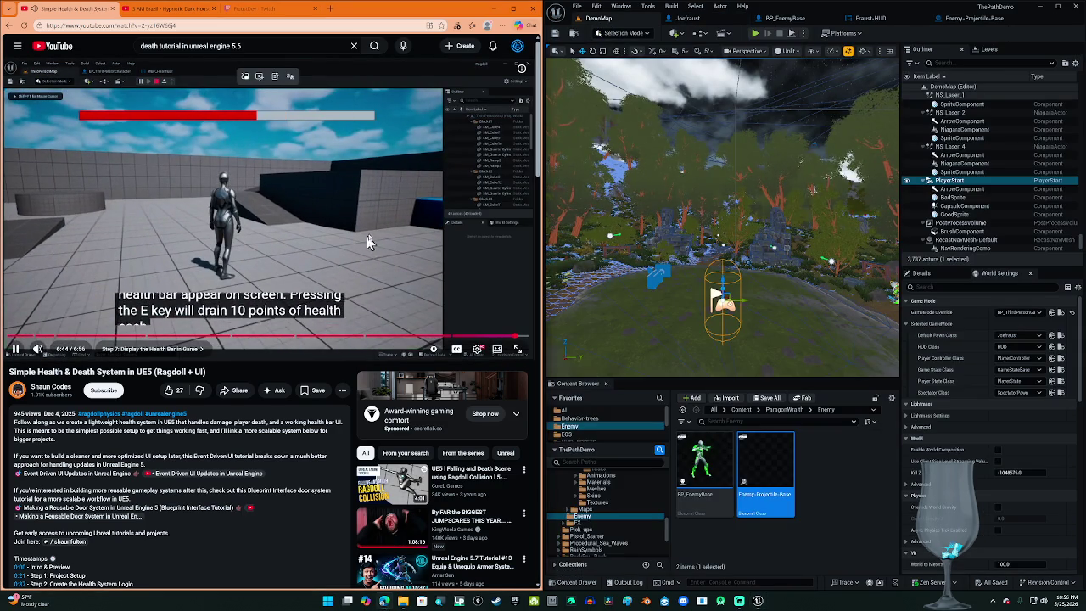
# Step: Maximize the editor and bring up the Enemy-Projectile-Base event graph
pyautogui.click(367, 243)
pyautogui.click(1057, 6)
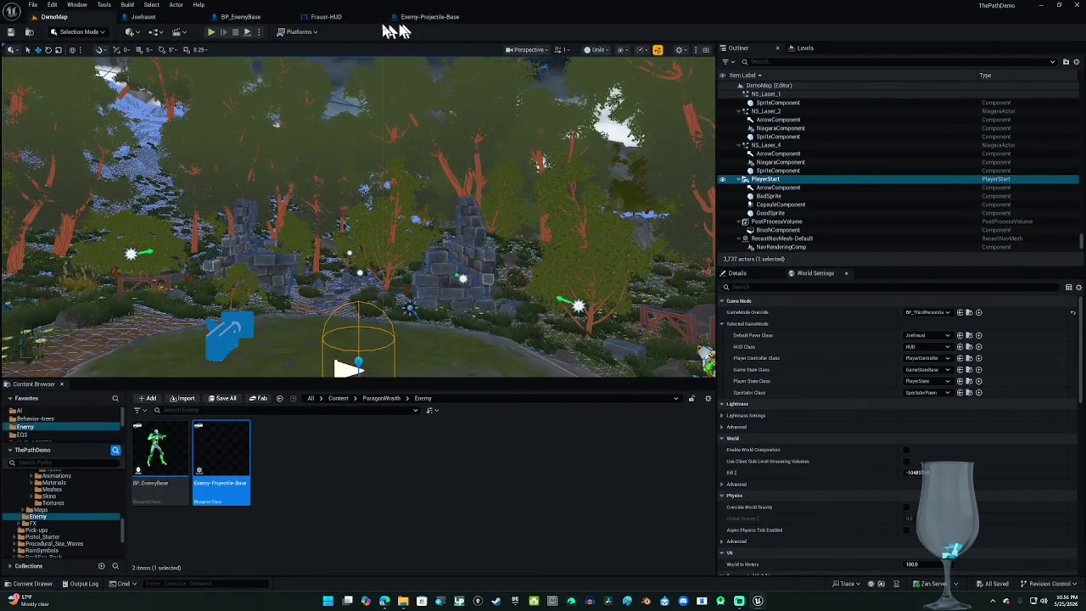
pyautogui.click(418, 17)
pyautogui.moveTo(552, 323); pyautogui.dragTo(558, 325)
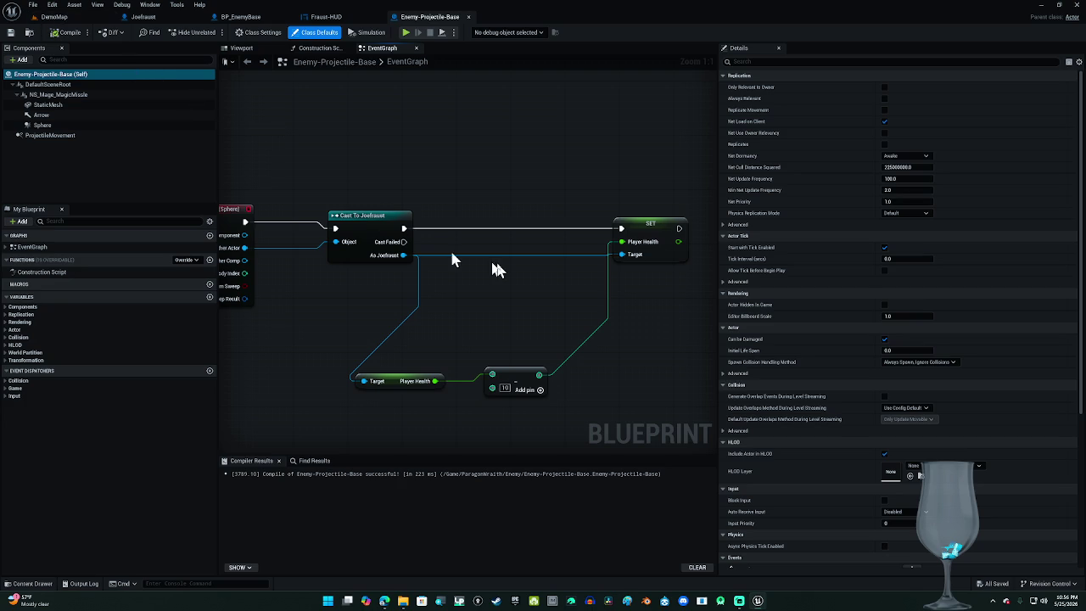
# Step: Rewire As Joefraust to the SET Player Health Target after compiling, then go back to DemoMap
pyautogui.keyDown('alt'); pyautogui.click(497, 256); pyautogui.keyUp('alt')
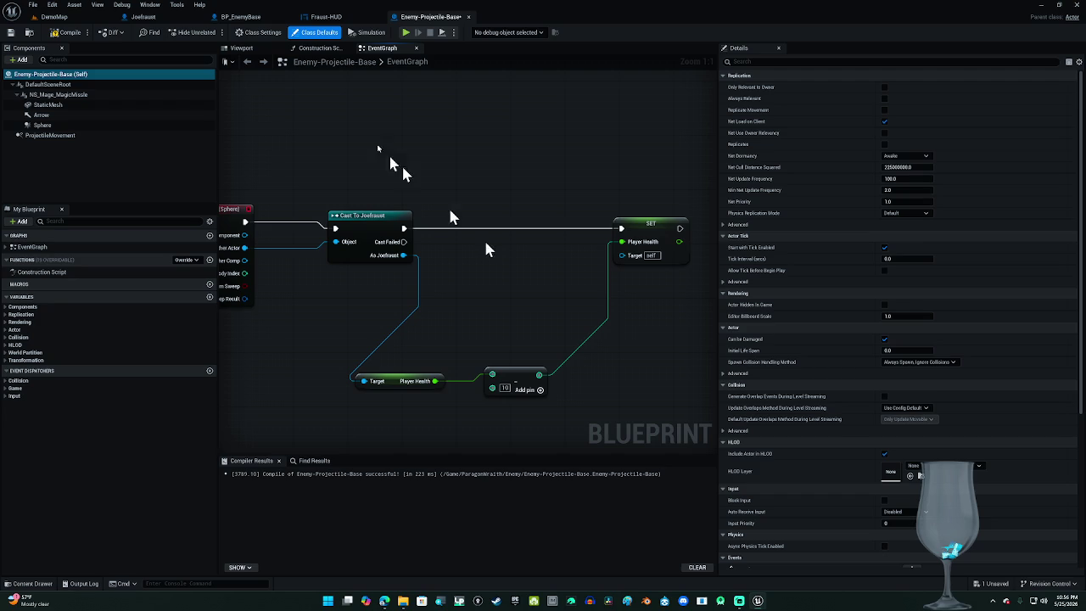
pyautogui.click(57, 37)
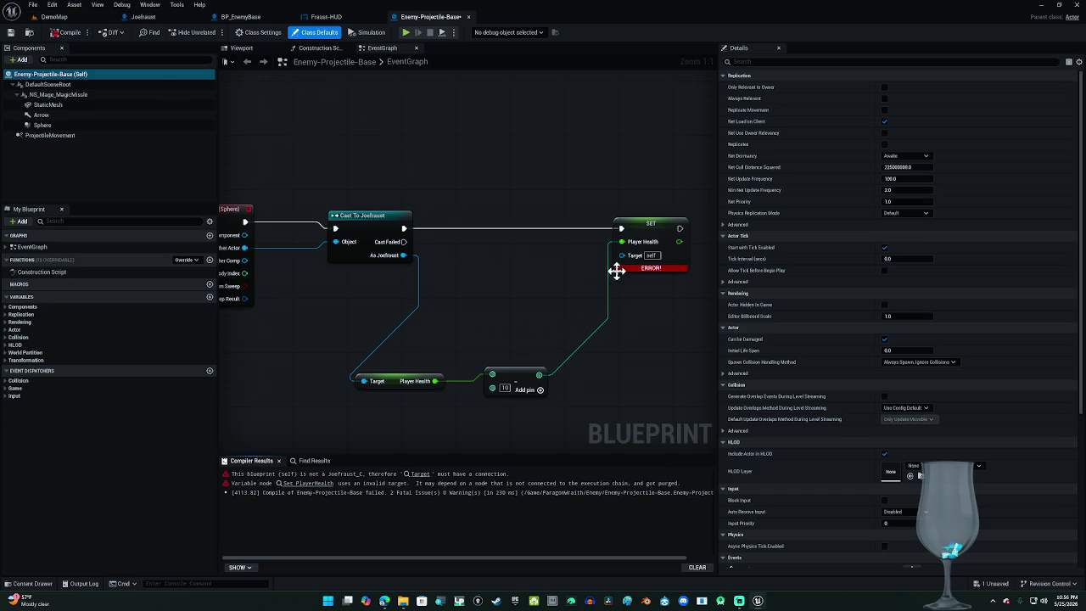
pyautogui.moveTo(622, 256); pyautogui.dragTo(401, 260)
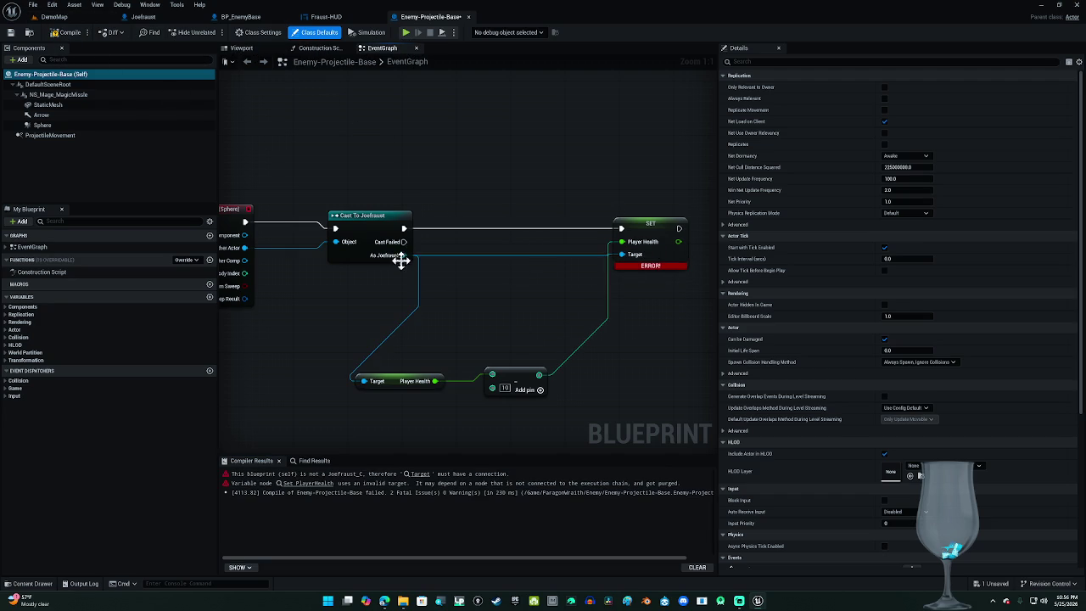
pyautogui.click(46, 16)
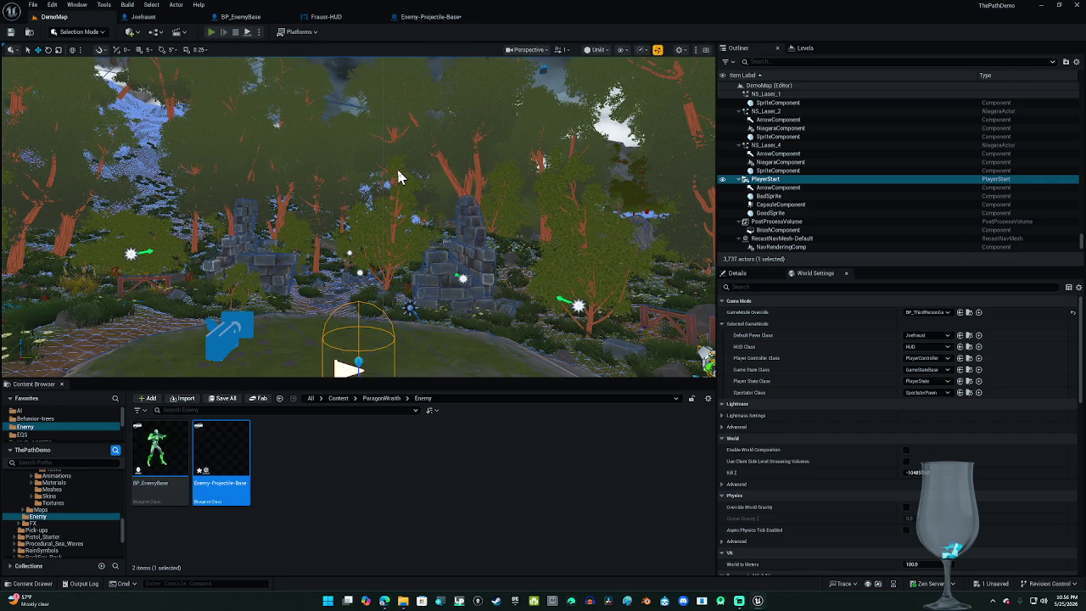
# Step: Play DemoMap in Unlit view and walk the character past the fence into the green enemies
pyautogui.hotkey('alt', 'p')
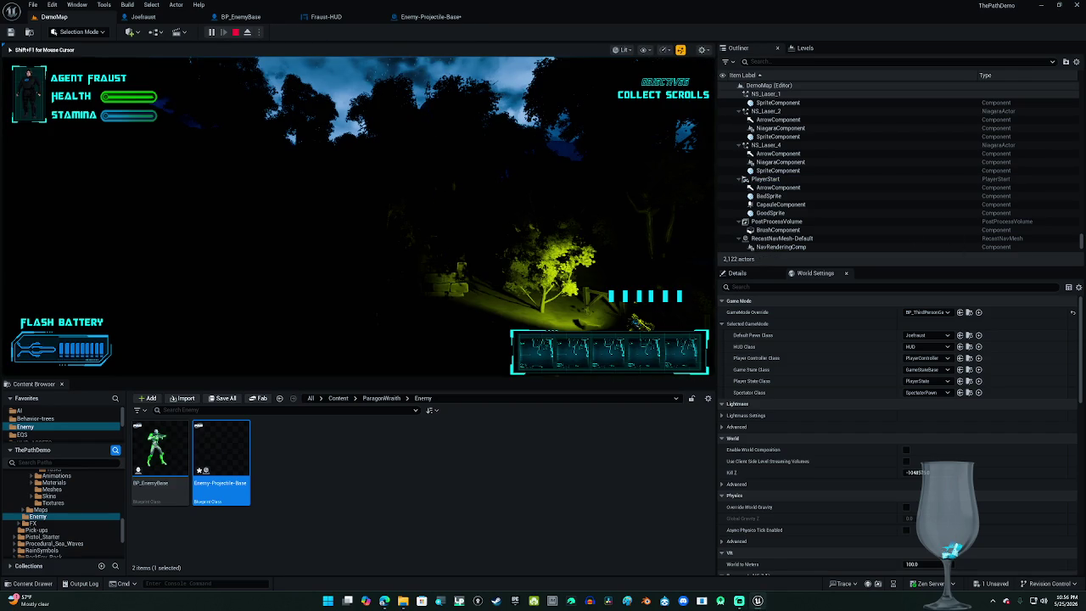
pyautogui.press('F2')
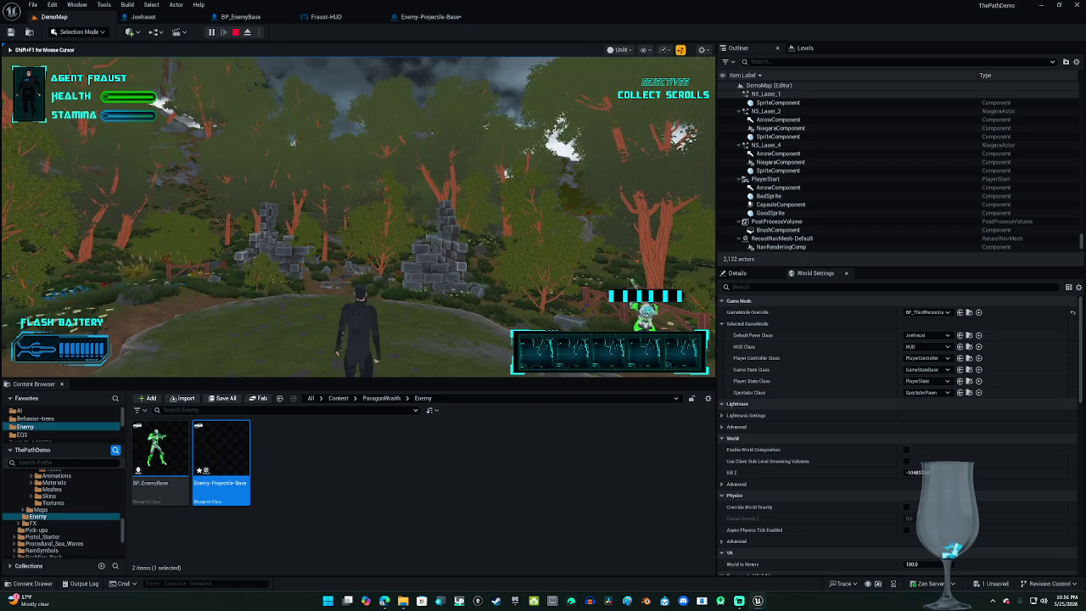
pyautogui.press('w')
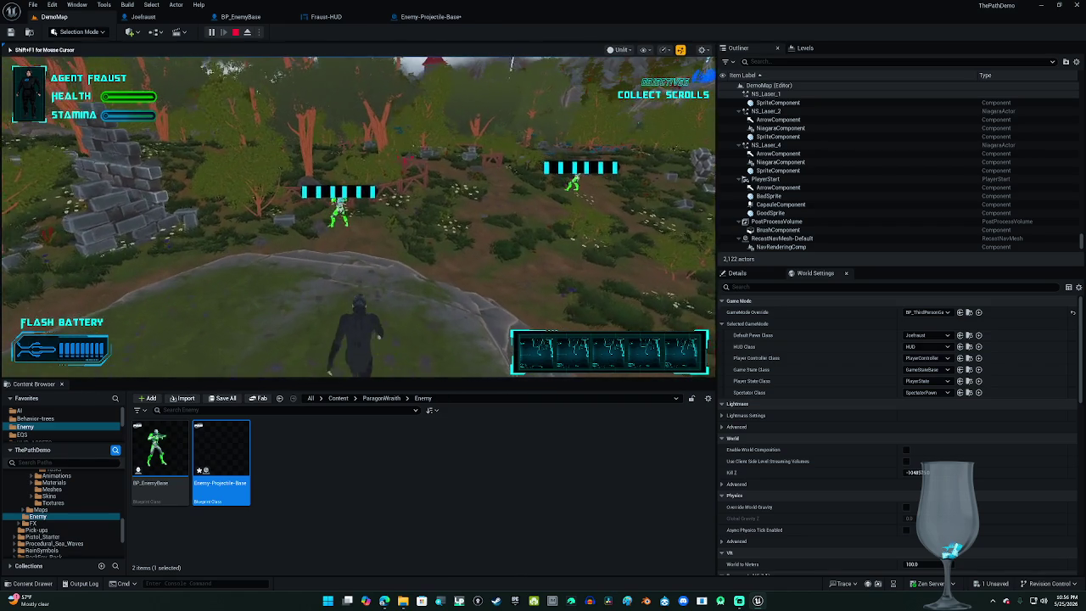
pyautogui.press('w')
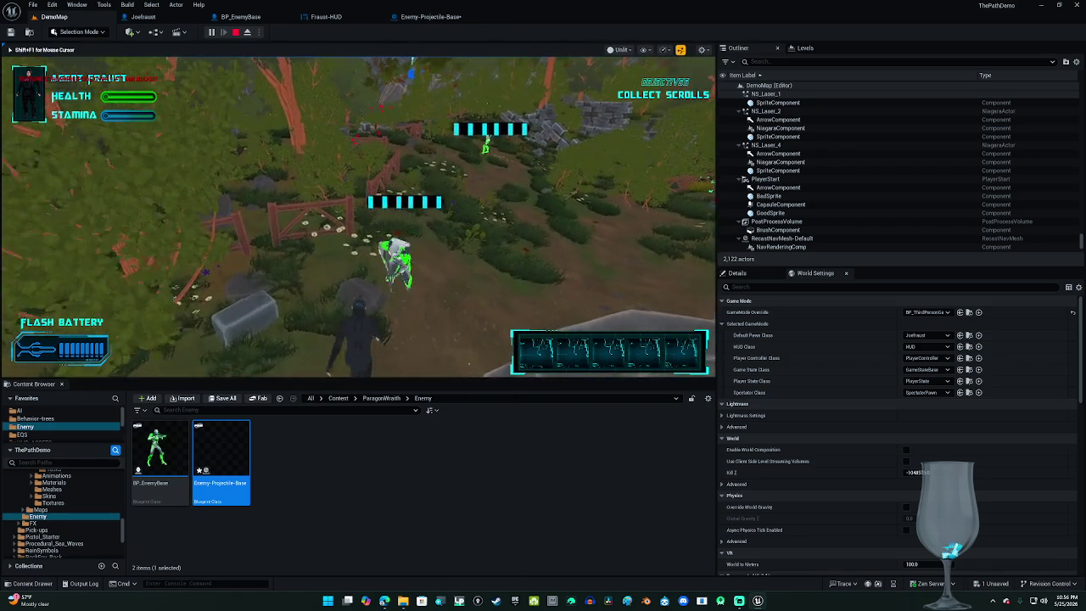
pyautogui.press('w')
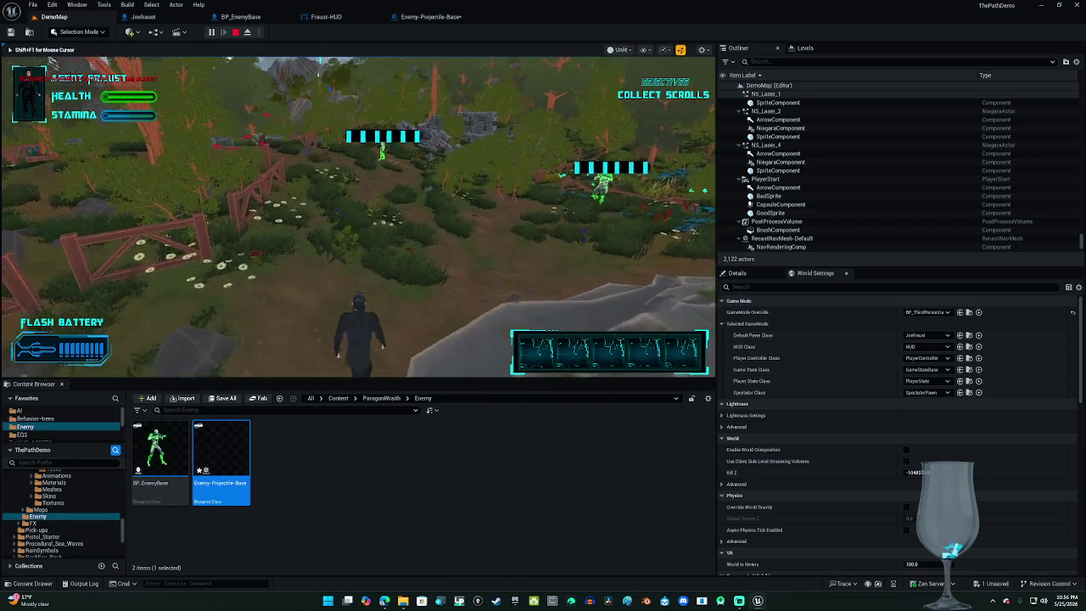
pyautogui.press('w')
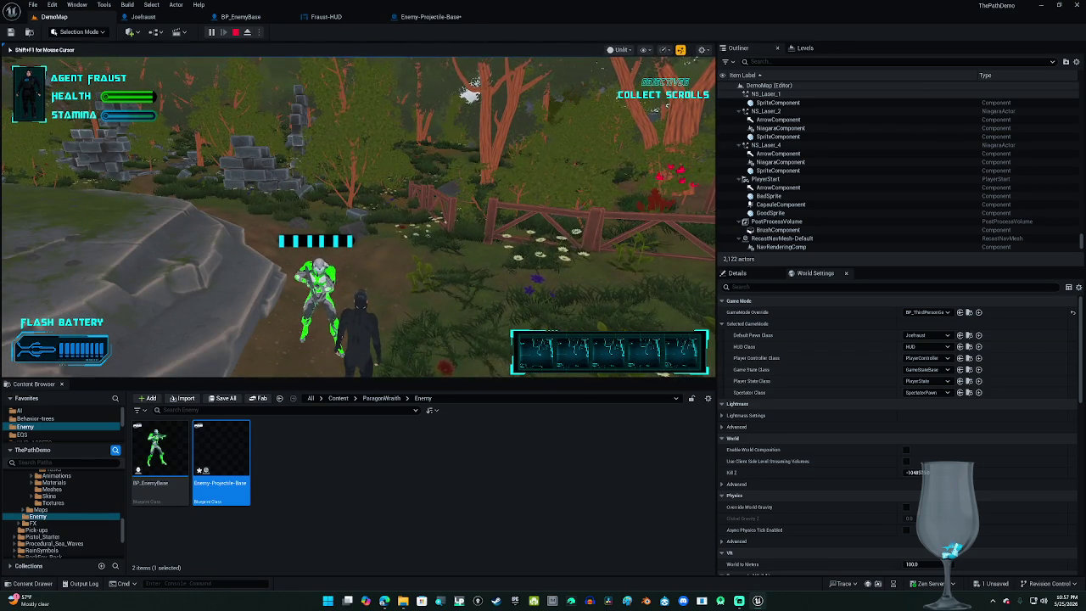
pyautogui.press('w')
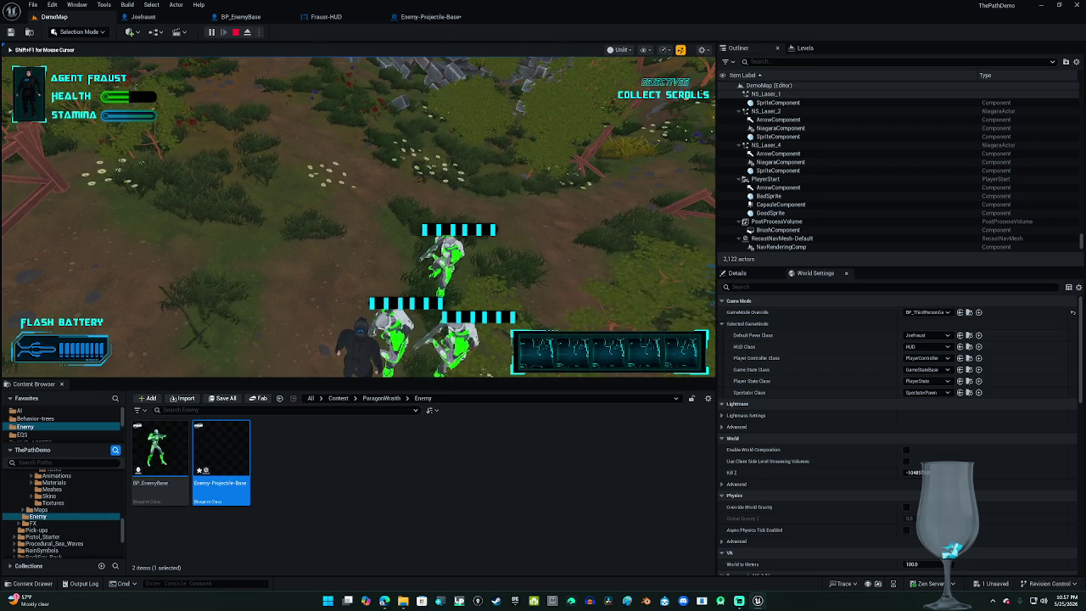
pyautogui.press('w')
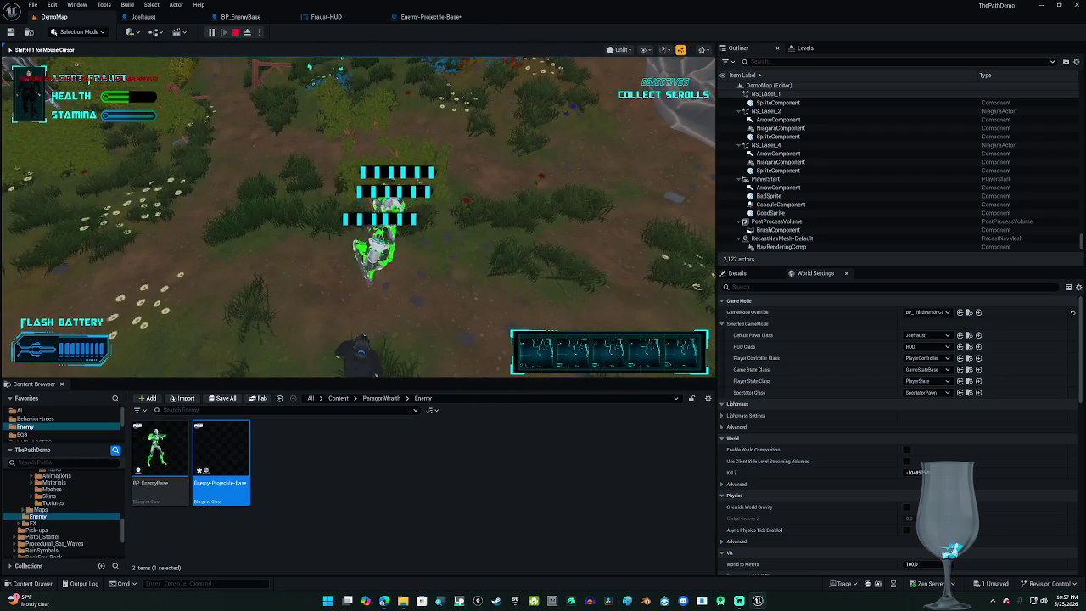
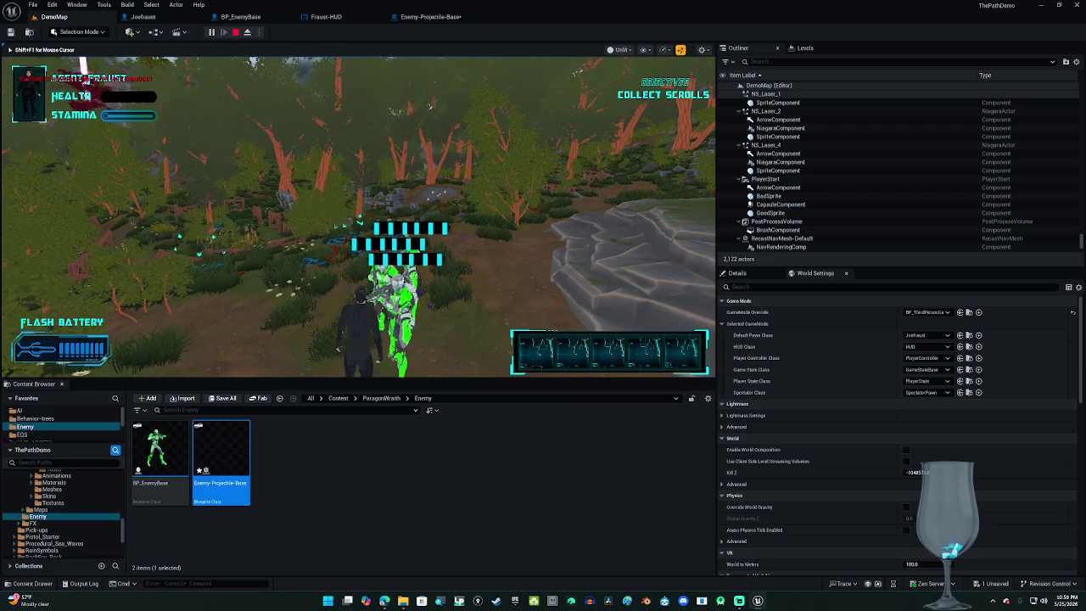
# Step: End the Play-In-Editor session and bring up the Enemy-Projectile-Base blueprint graph
pyautogui.press('Escape')
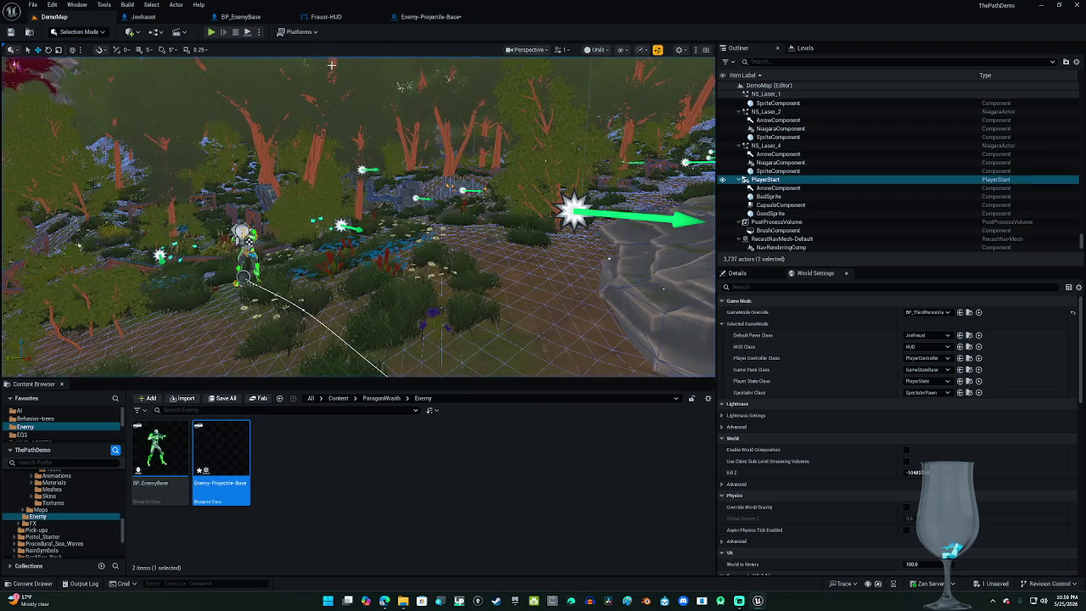
pyautogui.click(409, 18)
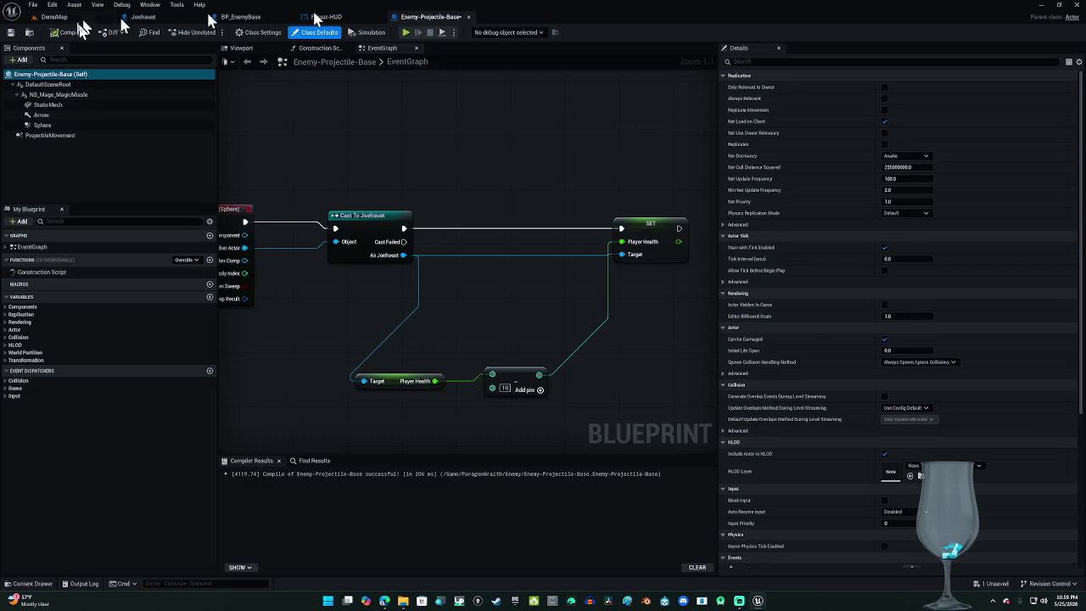
# Step: Replace the Add node with a Subtract node fed by Player Health and wired into SET Player Health
pyautogui.click(11, 32)
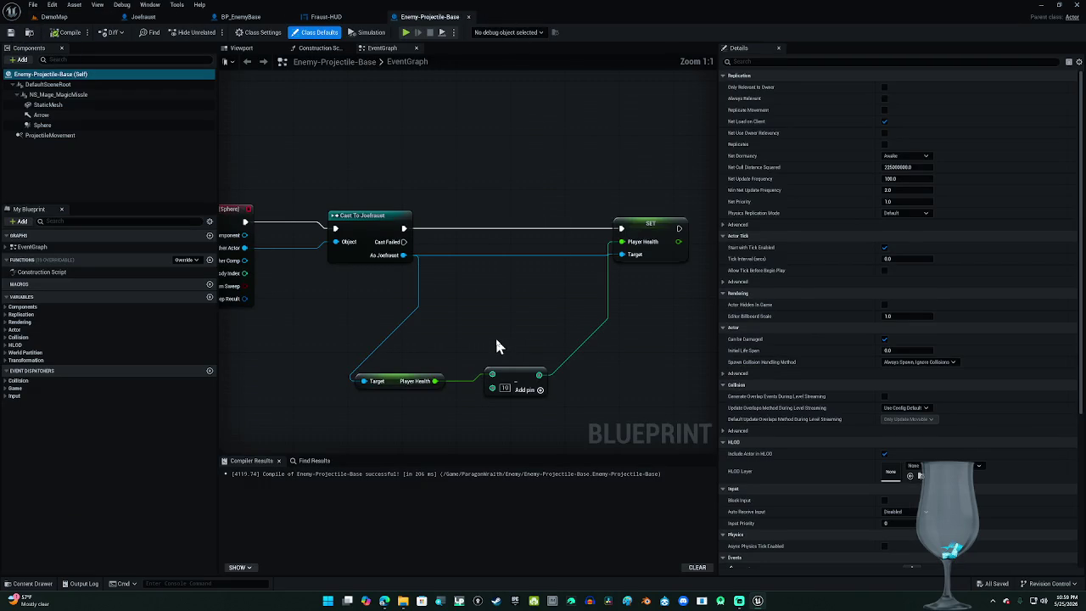
pyautogui.moveTo(527, 406); pyautogui.dragTo(495, 354)
pyautogui.press('Delete')
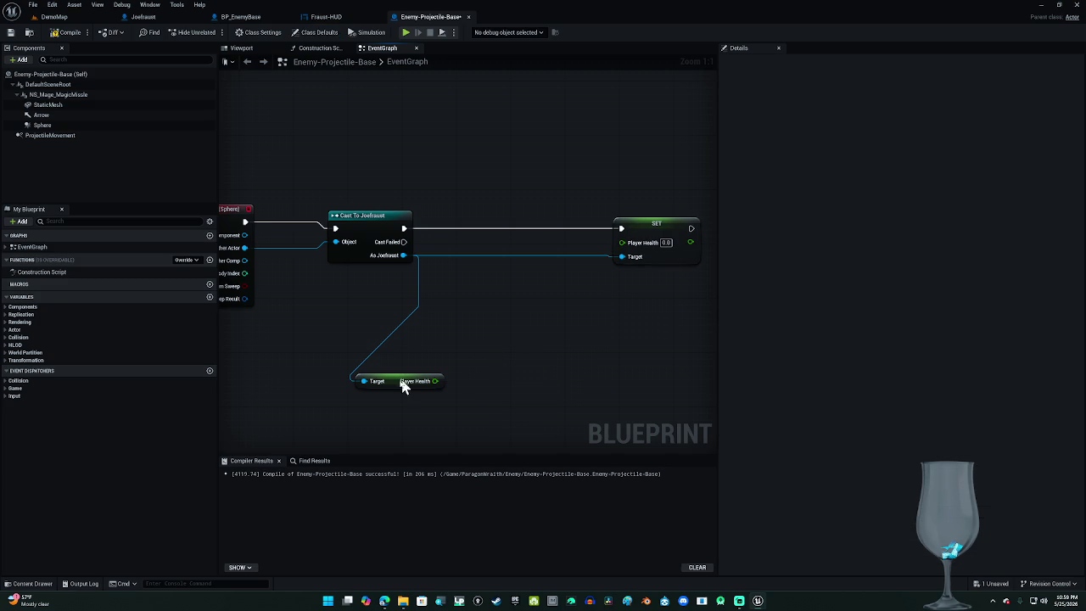
pyautogui.click(389, 377)
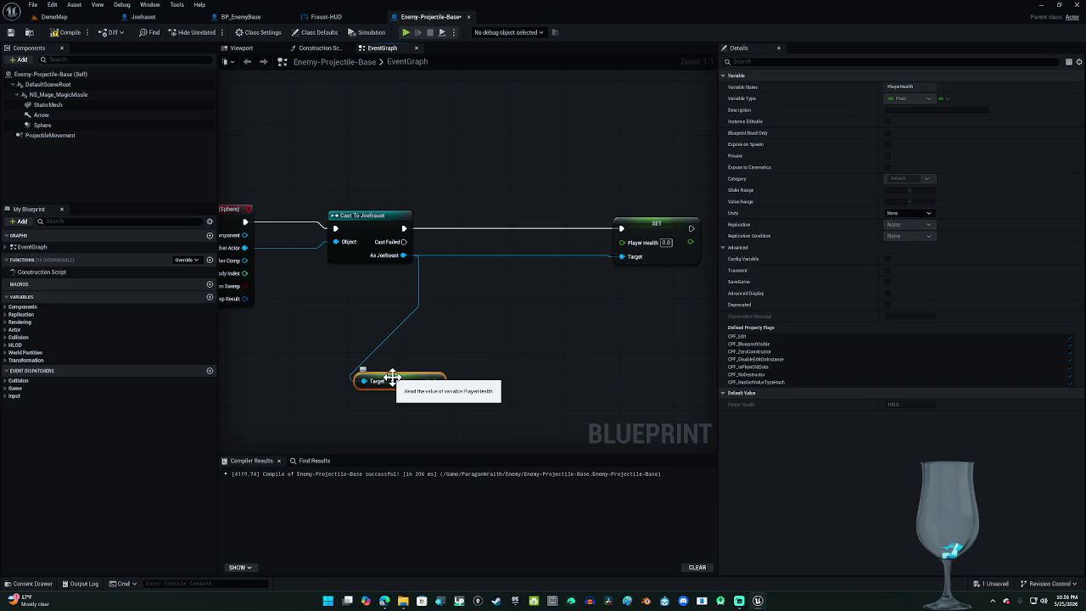
pyautogui.moveTo(434, 381); pyautogui.dragTo(512, 340)
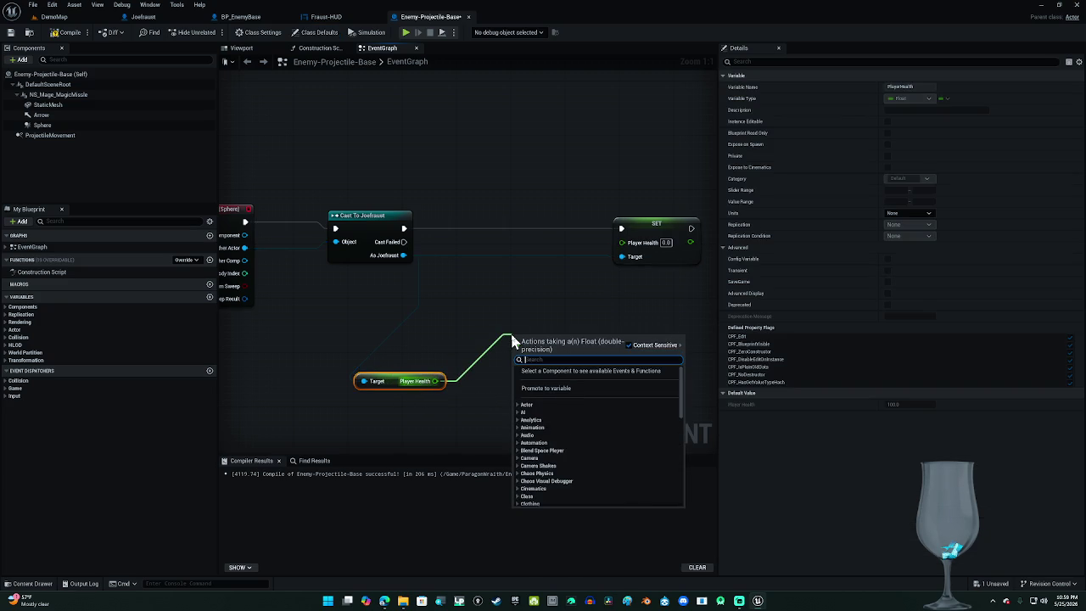
pyautogui.write('-')
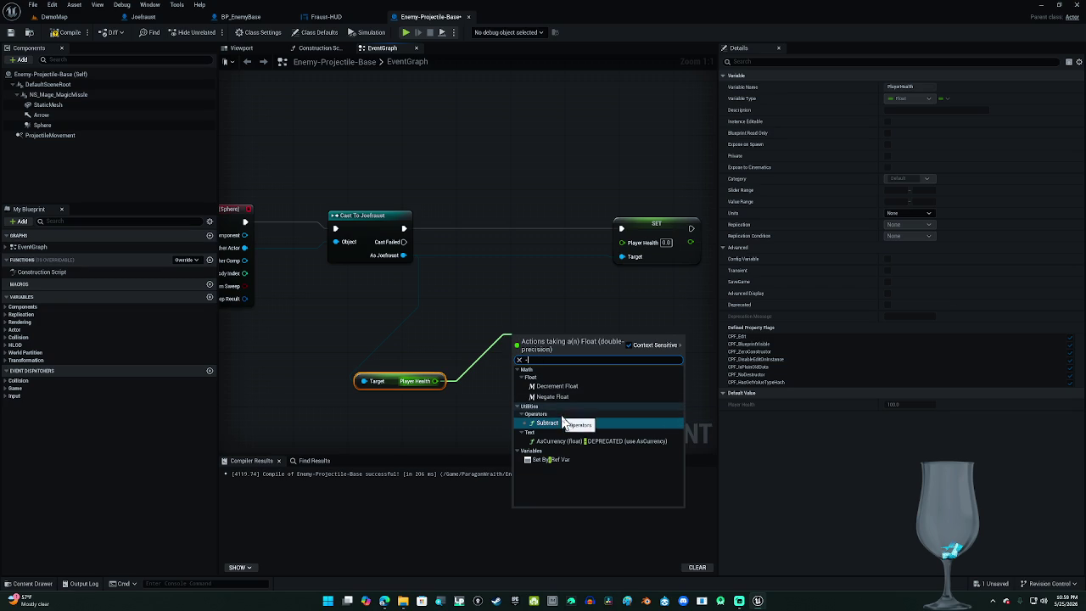
pyautogui.click(560, 414)
pyautogui.click(563, 422)
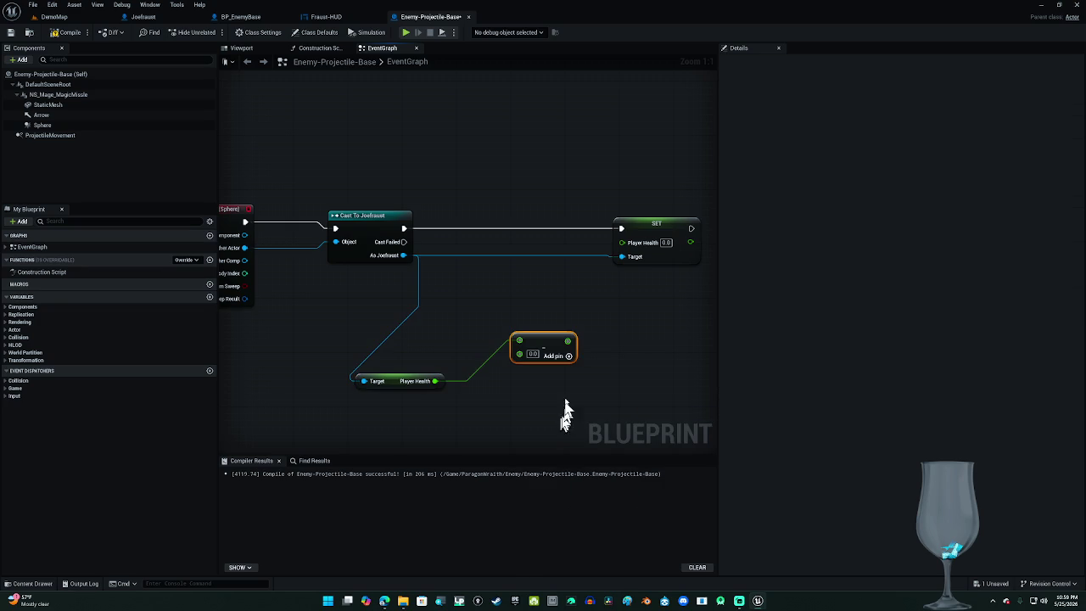
pyautogui.moveTo(568, 341); pyautogui.dragTo(622, 246)
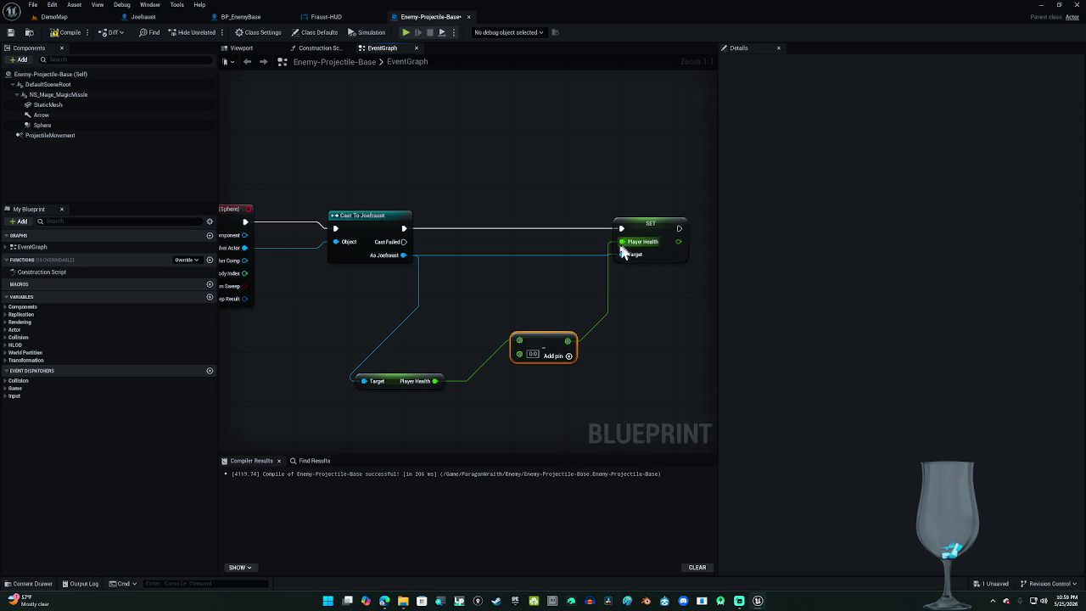
# Step: Subtract 10.0 from Player Health, then compile and save the blueprint
pyautogui.click(533, 354)
pyautogui.write('10.0')
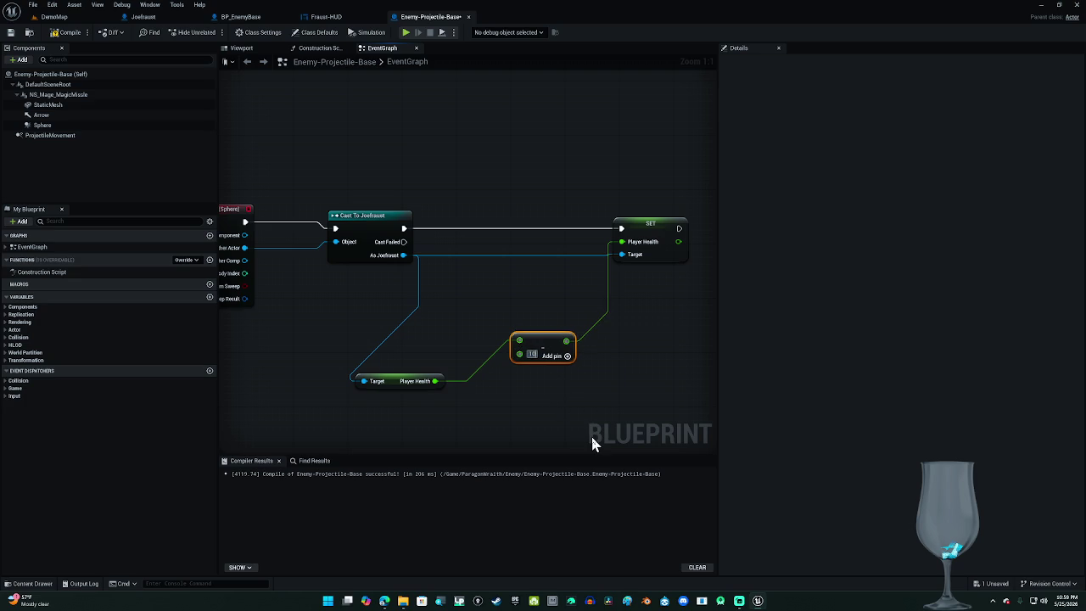
pyautogui.click(68, 32)
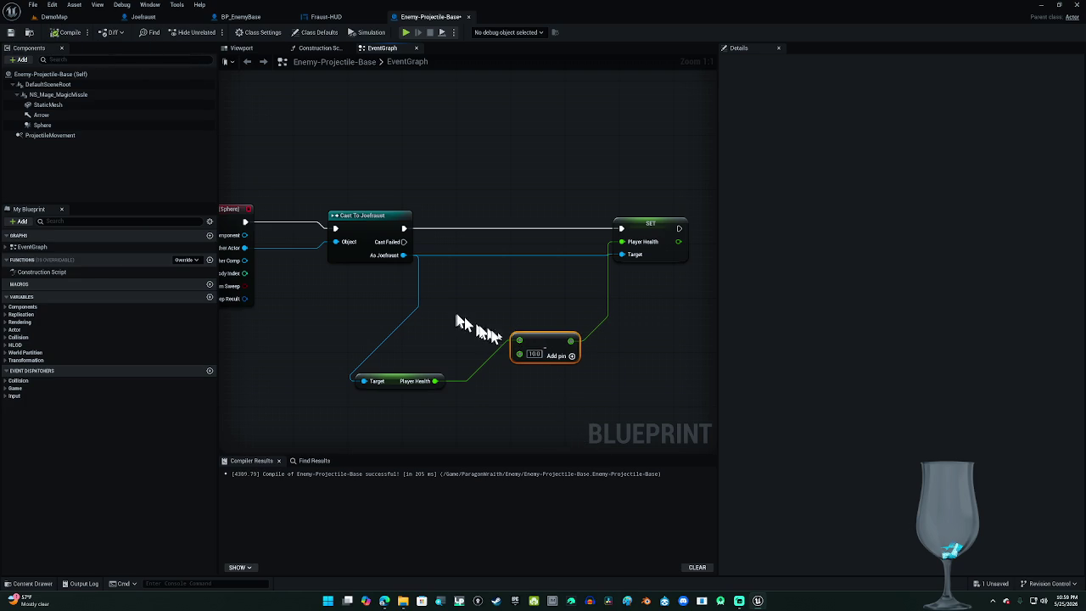
pyautogui.click(11, 34)
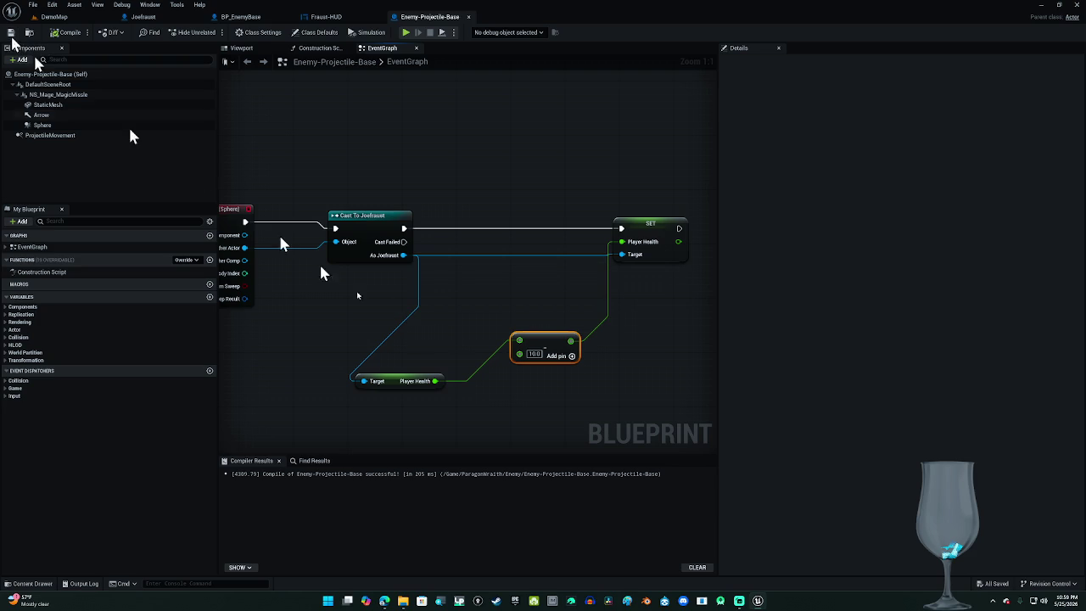
# Step: Change the subtracted amount to 30, then compile and save the blueprint again
pyautogui.click(534, 354)
pyautogui.write('30')
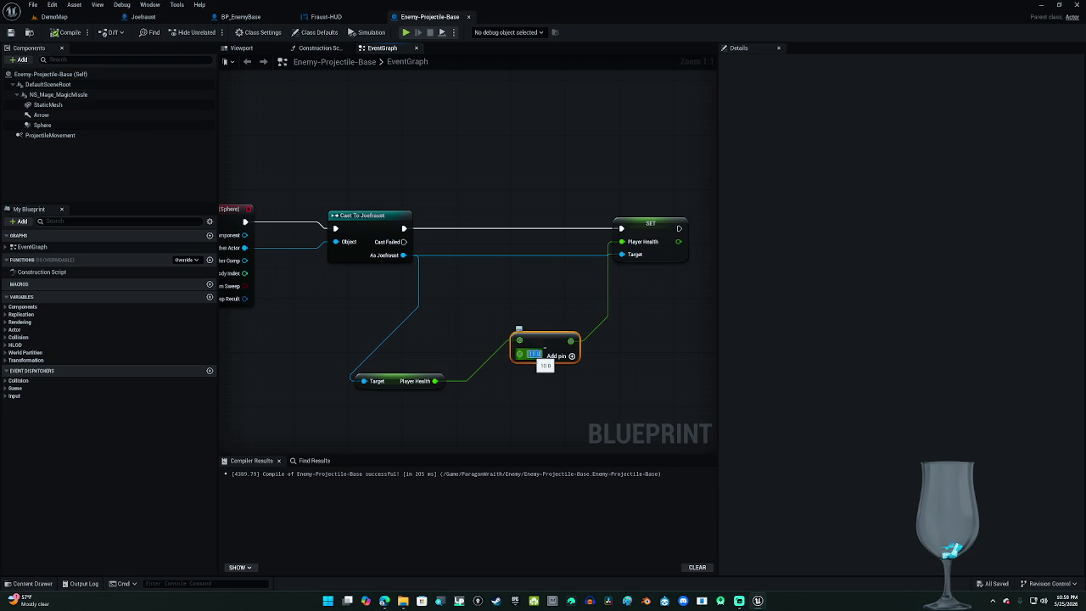
pyautogui.press('Return')
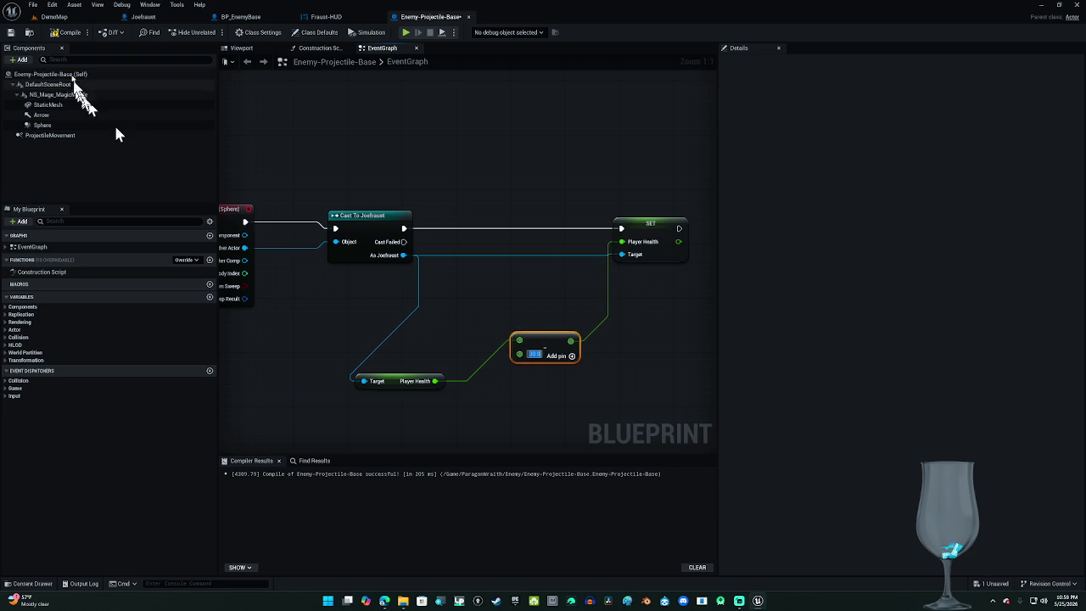
pyautogui.click(66, 32)
pyautogui.click(11, 32)
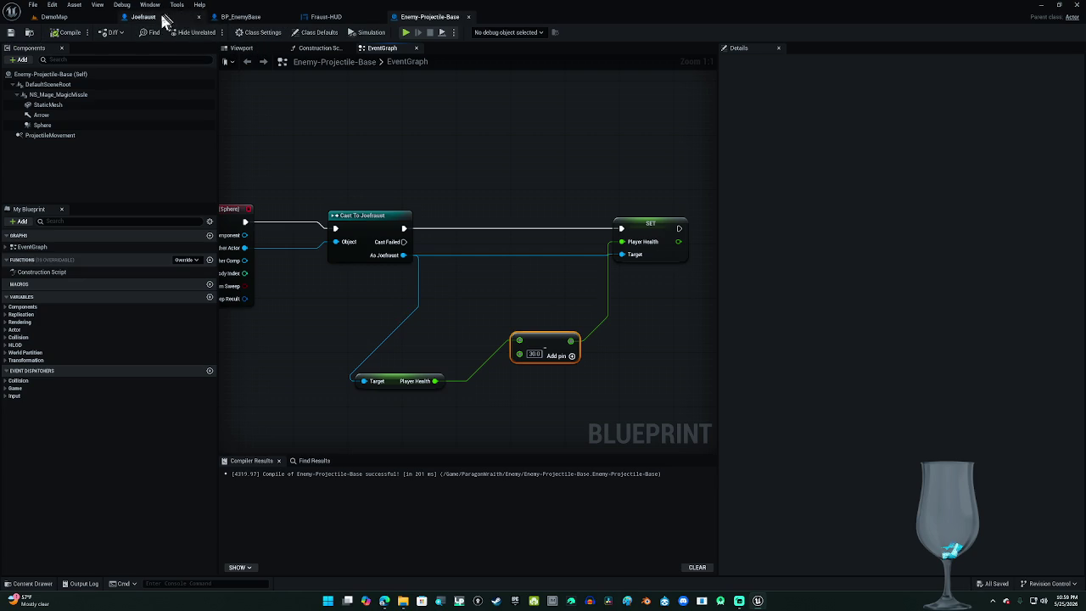
# Step: Bring Joefraust's Event AnyDamage health nodes into view, then un-maximize the editor to show the YouTube tutorial
pyautogui.click(170, 17)
pyautogui.scroll(-7, 297, 329)
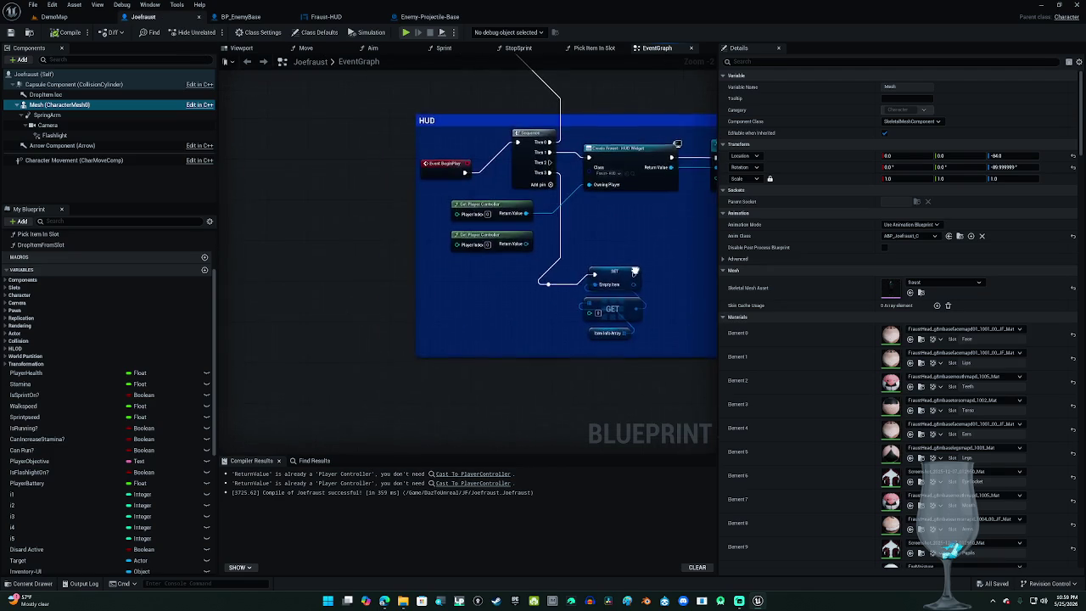
pyautogui.moveTo(514, 298); pyautogui.dragTo(434, 97)
pyautogui.scroll(4, 434, 97)
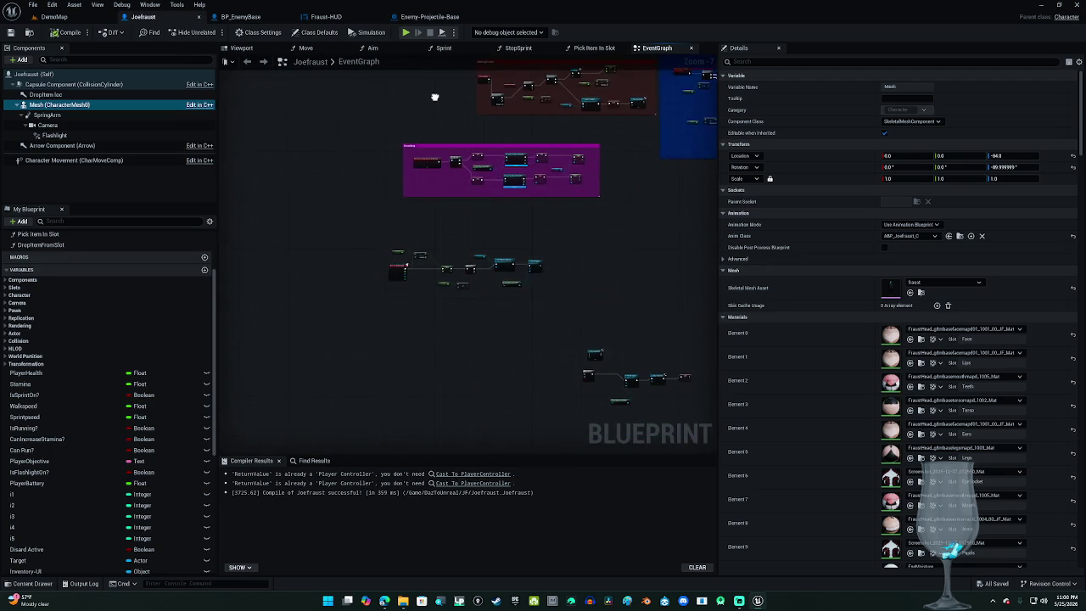
pyautogui.moveTo(517, 226); pyautogui.dragTo(509, 102)
pyautogui.scroll(2, 485, 182)
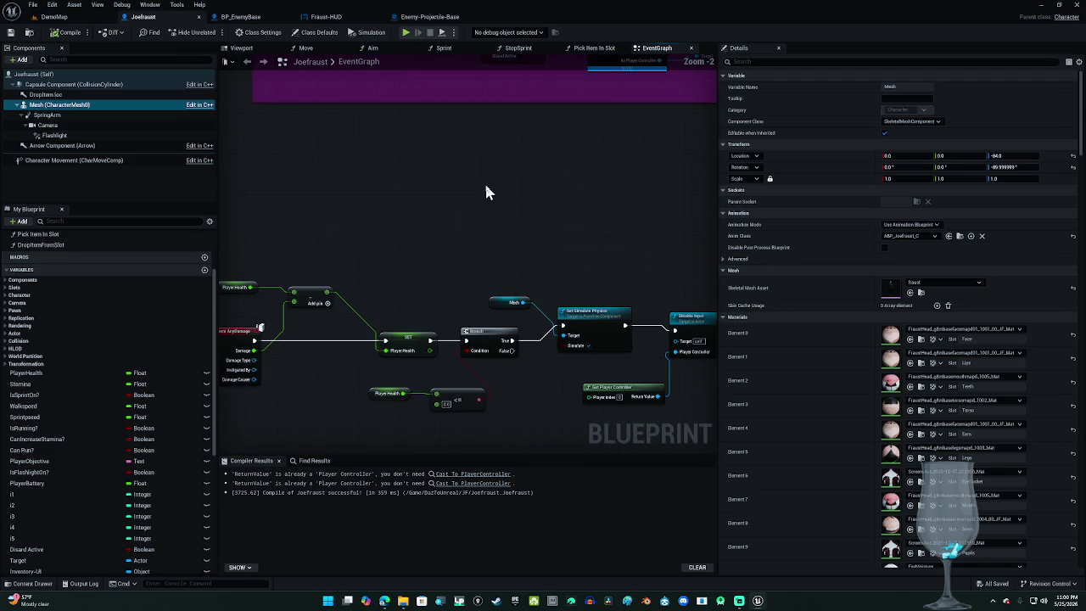
pyautogui.scroll(2, 457, 188)
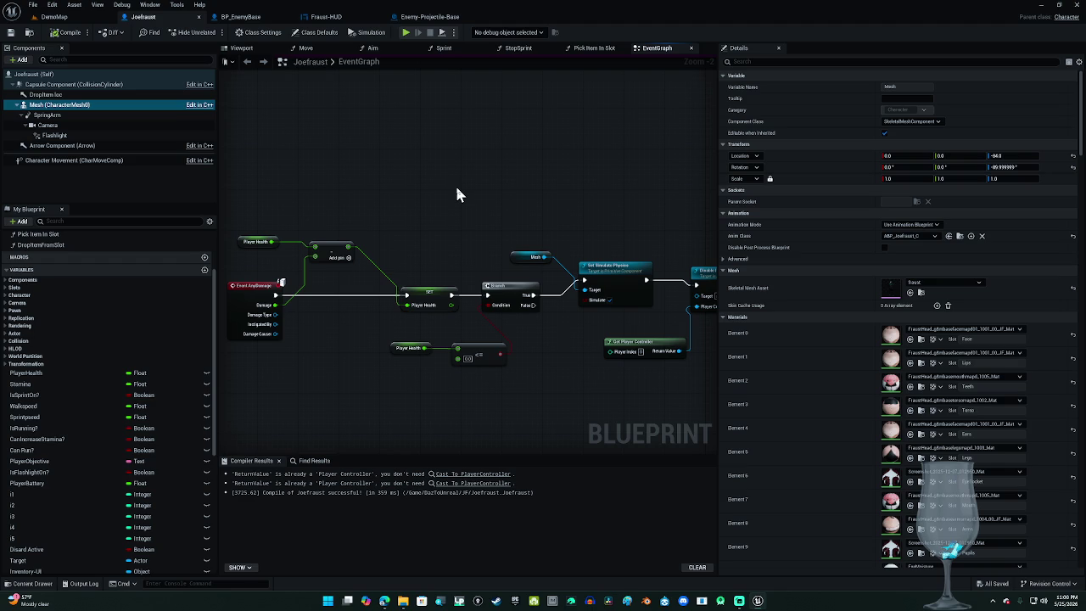
pyautogui.moveTo(458, 198)
pyautogui.mouseDown()
pyautogui.moveTo(323, 184)
pyautogui.moveTo(420, 186)
pyautogui.mouseUp()
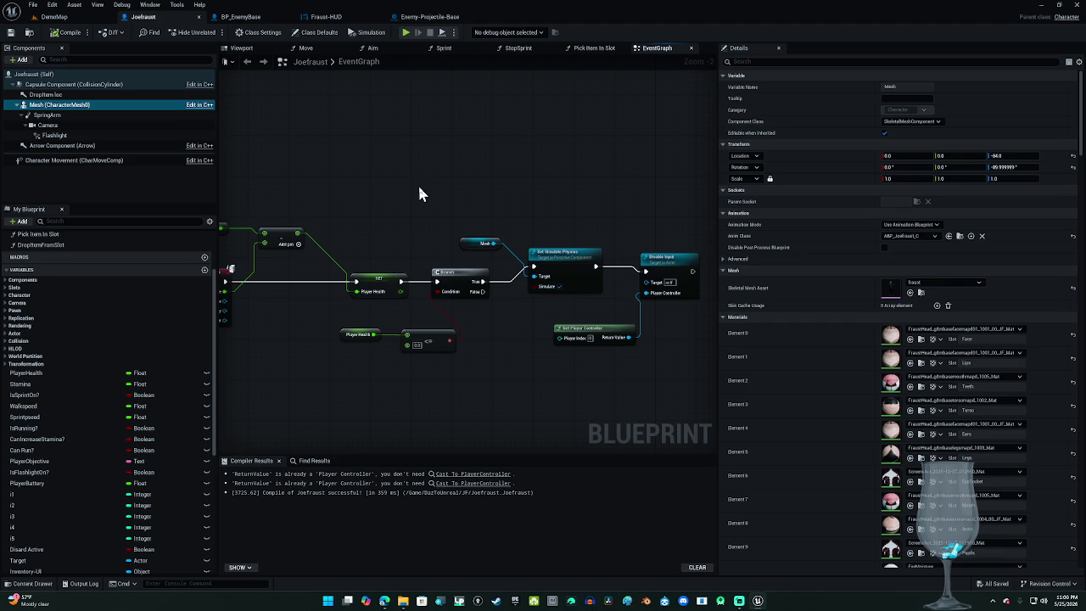
pyautogui.moveTo(424, 189)
pyautogui.mouseDown()
pyautogui.moveTo(533, 206)
pyautogui.moveTo(484, 178)
pyautogui.moveTo(458, 181)
pyautogui.mouseUp()
pyautogui.moveTo(526, 17)
pyautogui.mouseDown()
pyautogui.moveTo(922, 85)
pyautogui.moveTo(1048, 101)
pyautogui.moveTo(1085, 93)
pyautogui.mouseUp()
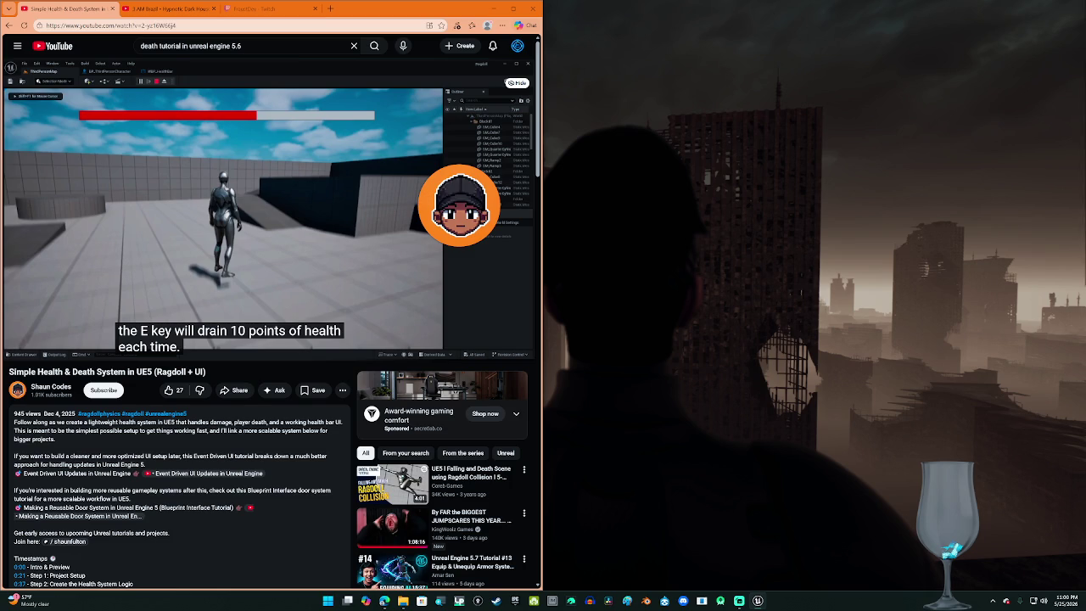
# Step: Place the blueprint editor beside the tutorial with AnyDamage showing, and open Google in a new tab
pyautogui.moveTo(1085, 38)
pyautogui.mouseDown()
pyautogui.moveTo(896, 38)
pyautogui.moveTo(1085, 119)
pyautogui.moveTo(1058, 128)
pyautogui.moveTo(1075, 129)
pyautogui.moveTo(1069, 143)
pyautogui.mouseUp()
pyautogui.moveTo(688, 199); pyautogui.dragTo(772, 193)
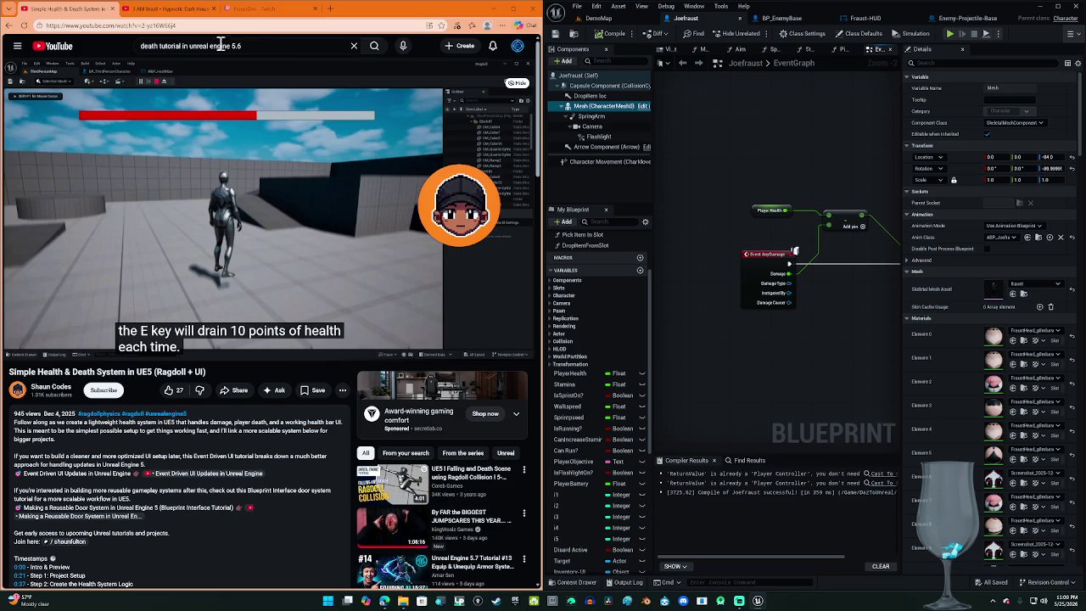
pyautogui.click(330, 9)
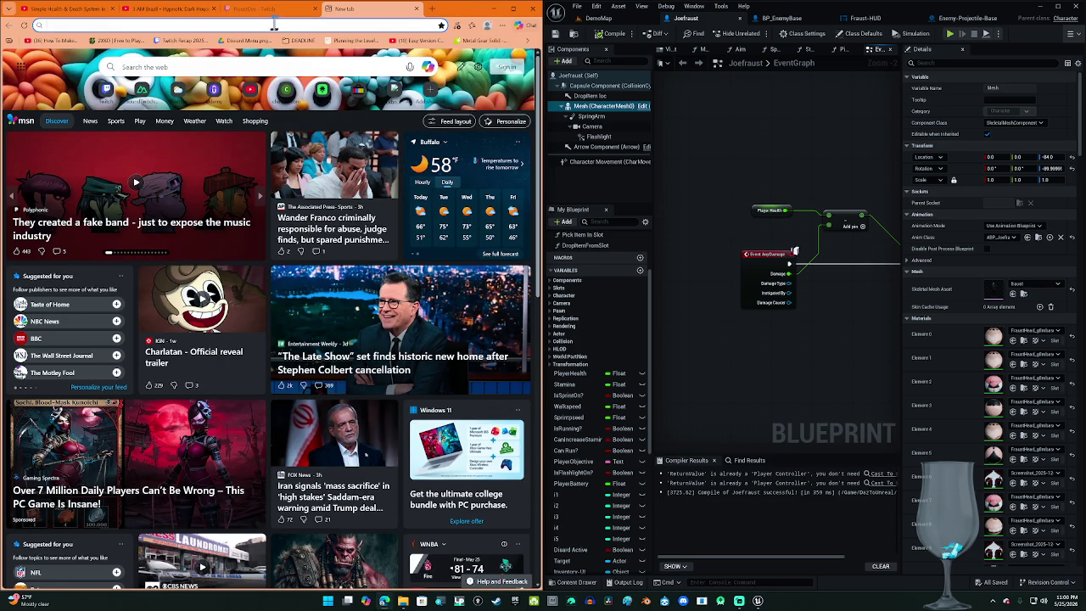
pyautogui.click(275, 25)
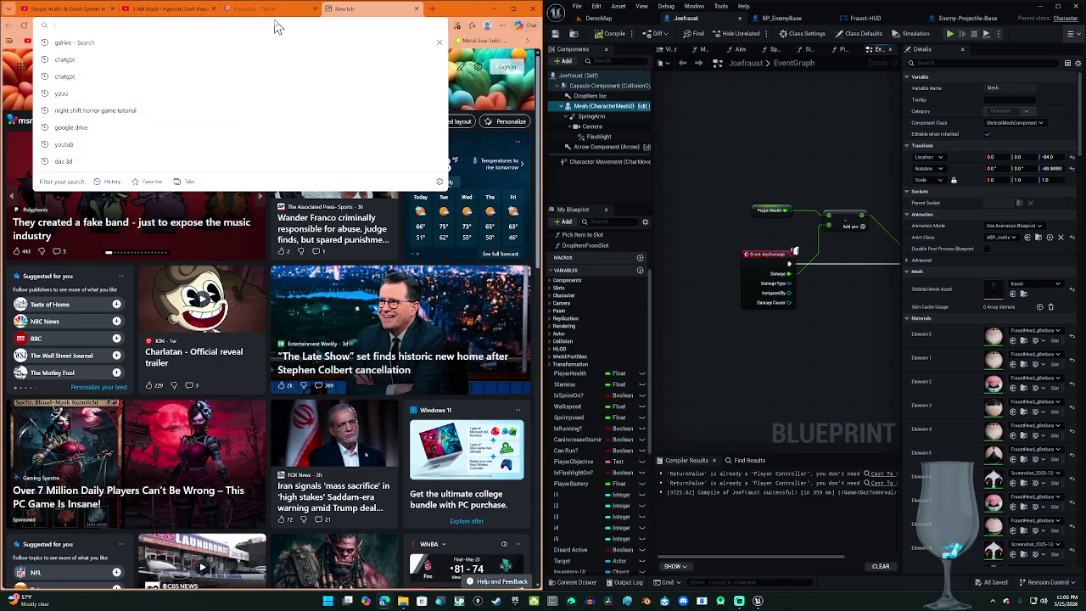
pyautogui.write('google.com')
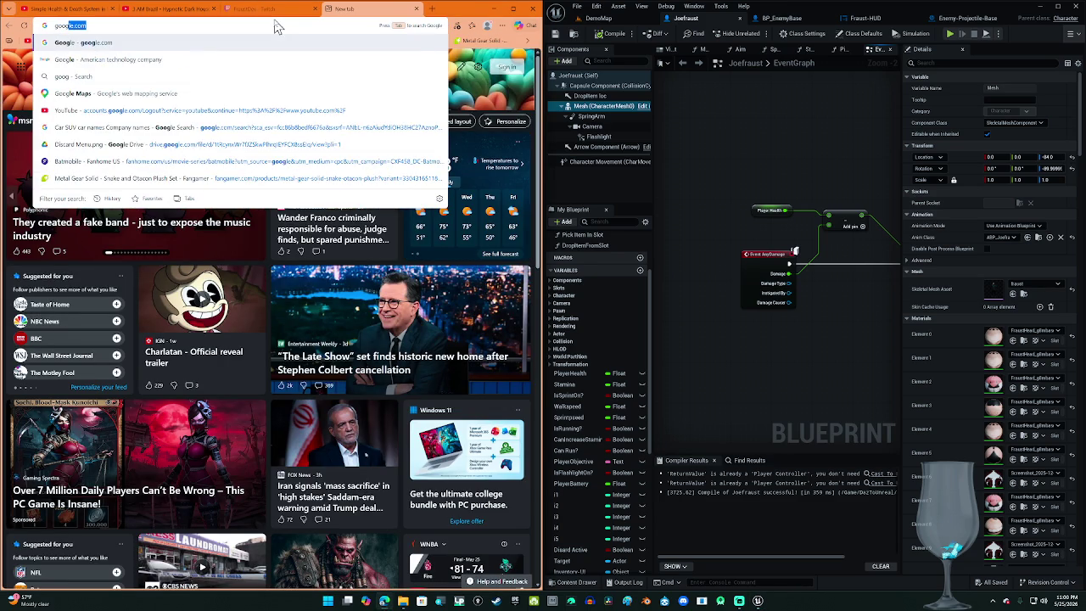
pyautogui.press('Return')
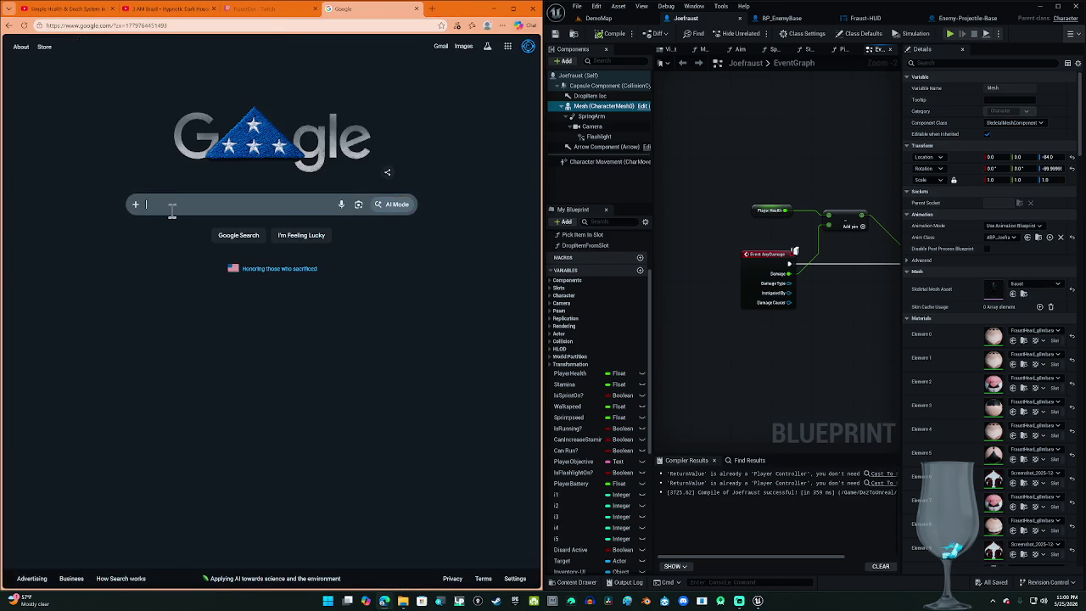
# Step: Search Google for why the third-person character won't die despite following many tutorials
pyautogui.click(172, 204)
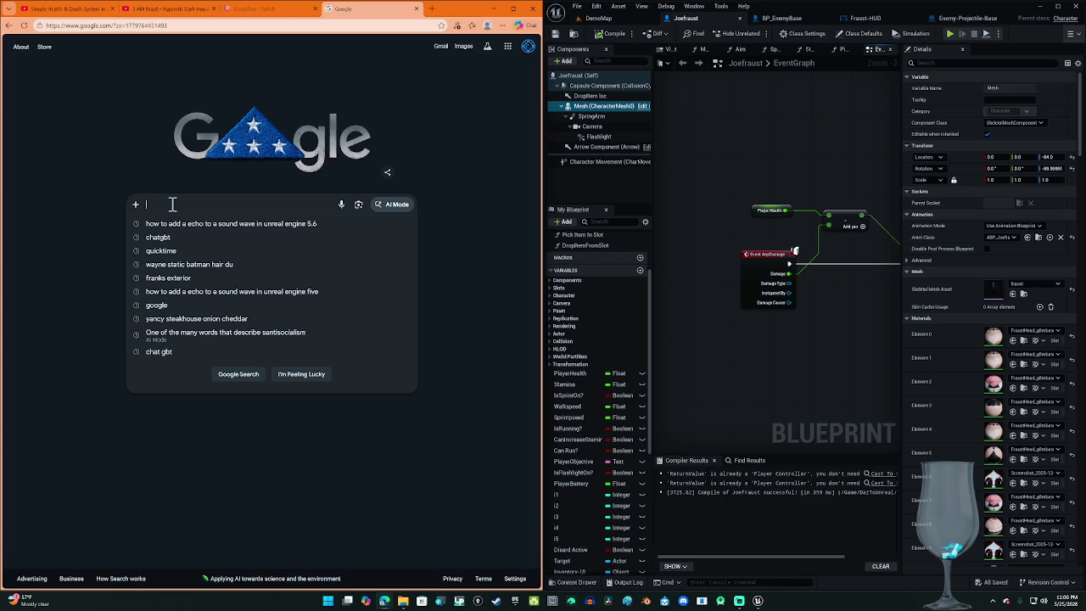
pyautogui.press('super+h')
pyautogui.write('No matter what I do how many')
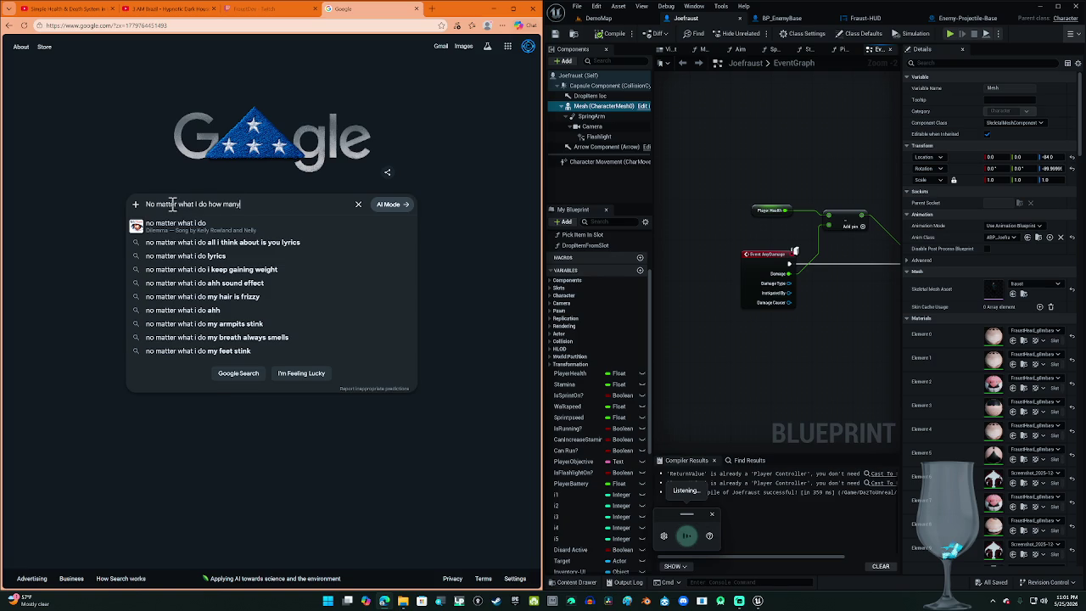
pyautogui.write(" tutorials I follow I can't get my")
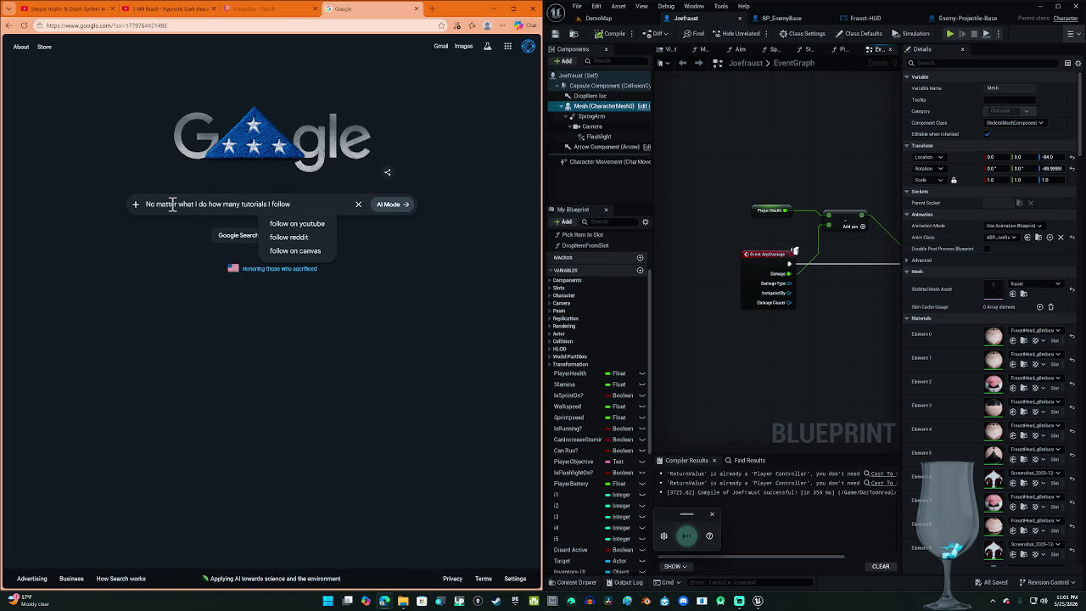
pyautogui.write(' third person character in my game to die')
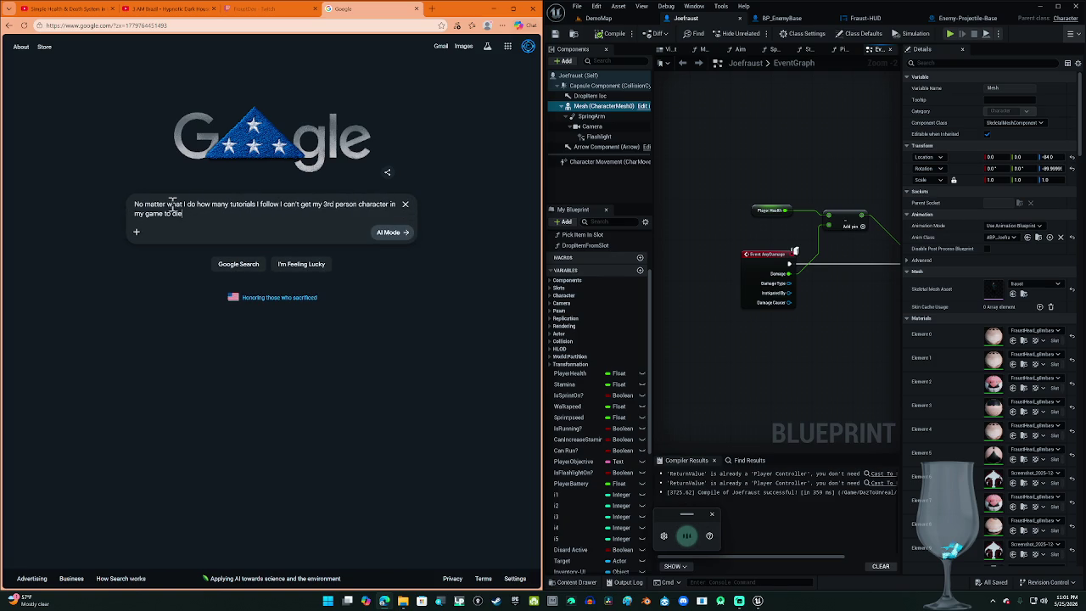
pyautogui.write(' is there a reason why this is happening?')
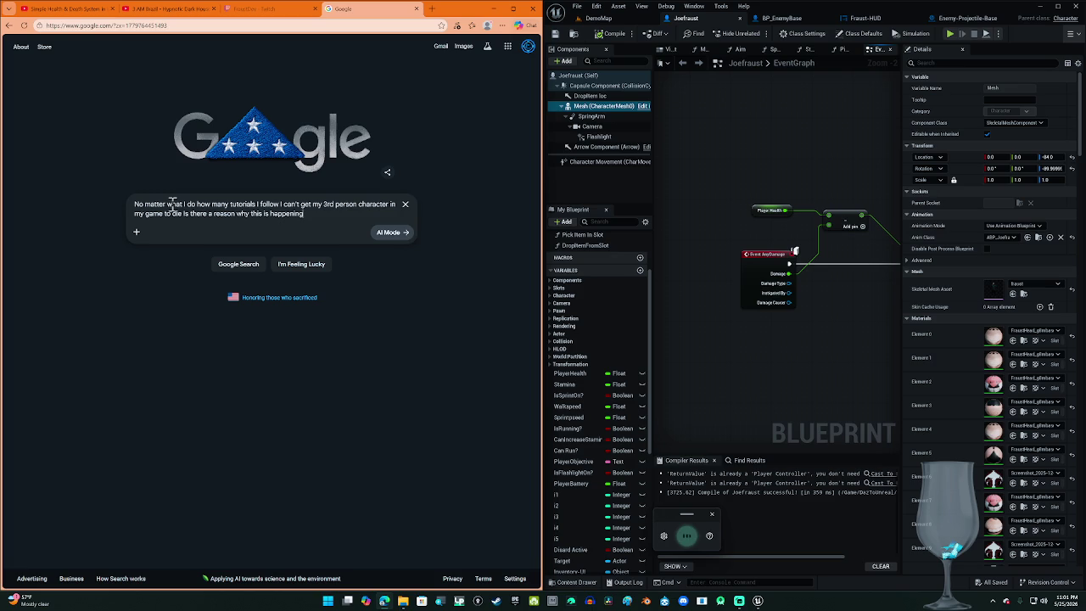
pyautogui.press('Return')
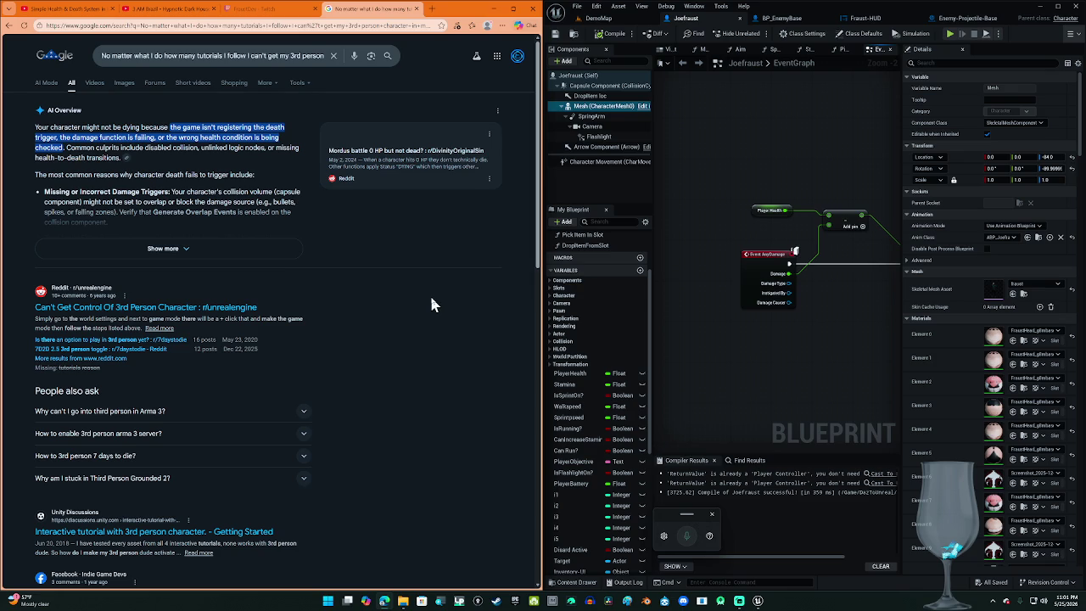
# Step: Expand the AI Overview's full answer, then pan the Enemy-Projectile-Base graph to the Player Health SET nodes
pyautogui.click(242, 250)
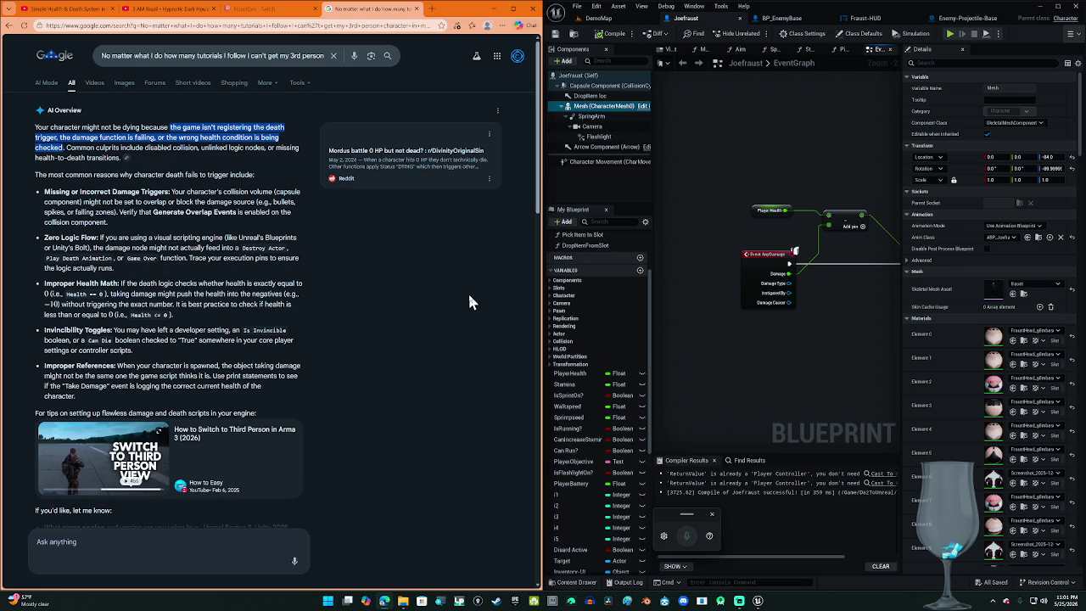
pyautogui.click(963, 18)
pyautogui.moveTo(788, 289)
pyautogui.mouseDown()
pyautogui.moveTo(738, 191)
pyautogui.moveTo(693, 181)
pyautogui.moveTo(686, 225)
pyautogui.mouseUp()
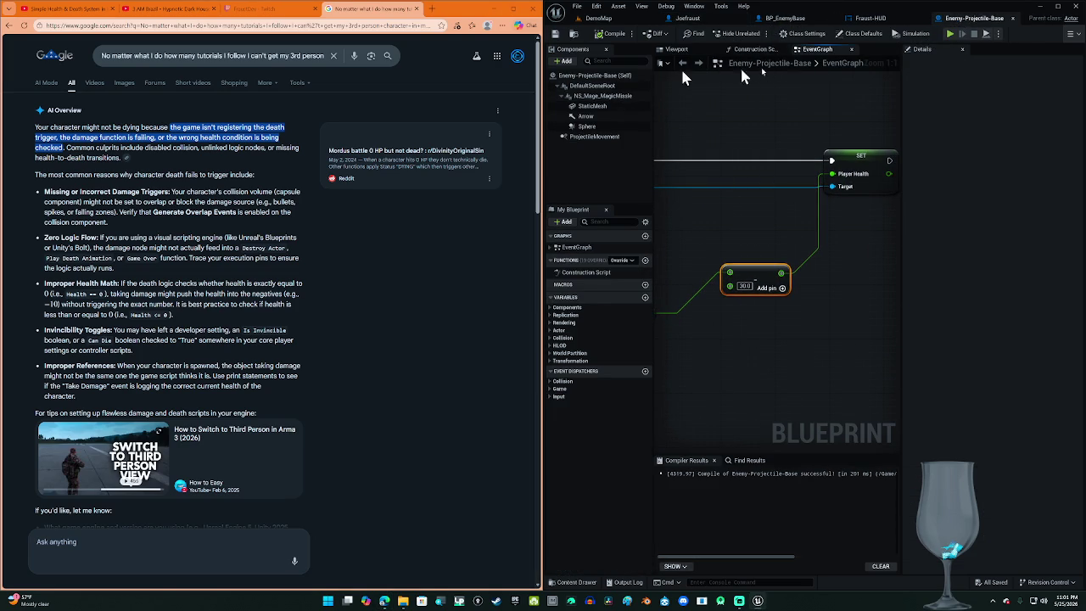
# Step: Show Joefraust's Capsule Component in the viewport and expand its Pawn collision preset responses
pyautogui.click(719, 19)
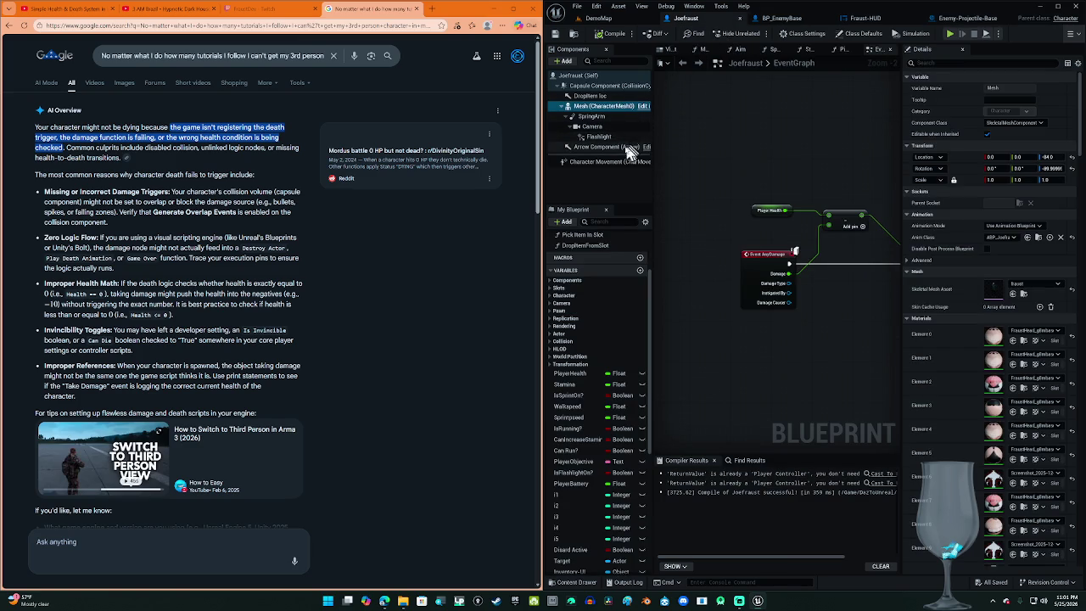
pyautogui.click(664, 51)
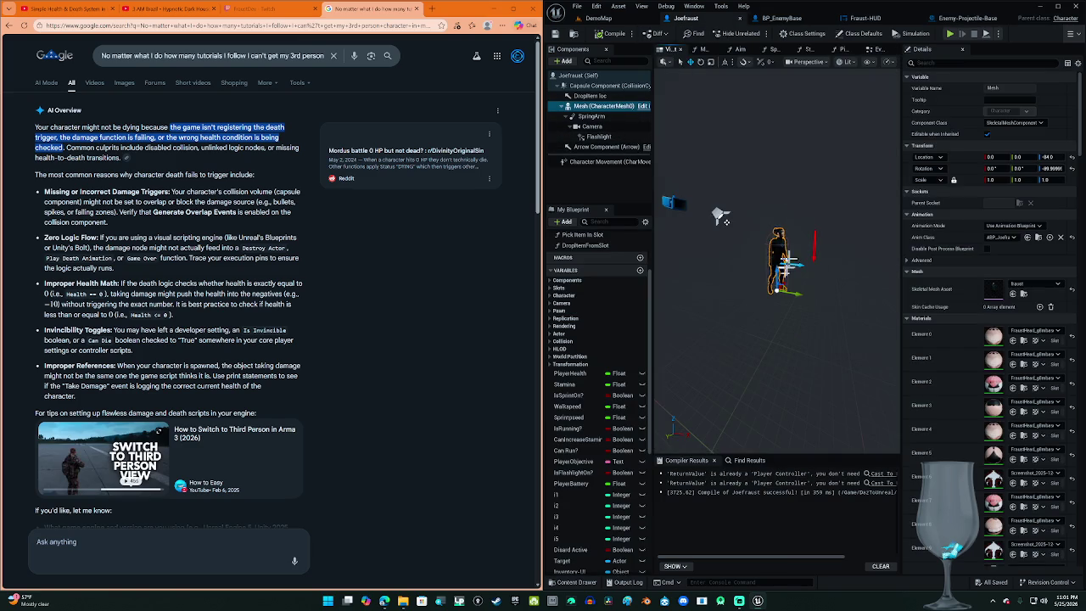
pyautogui.scroll(2, 764, 162)
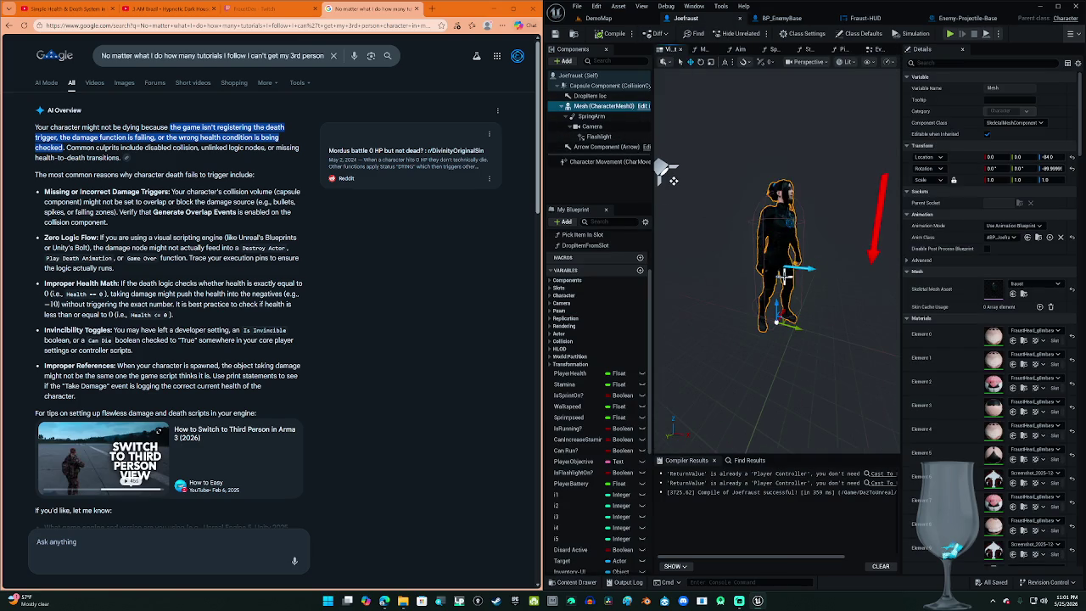
pyautogui.click(800, 206)
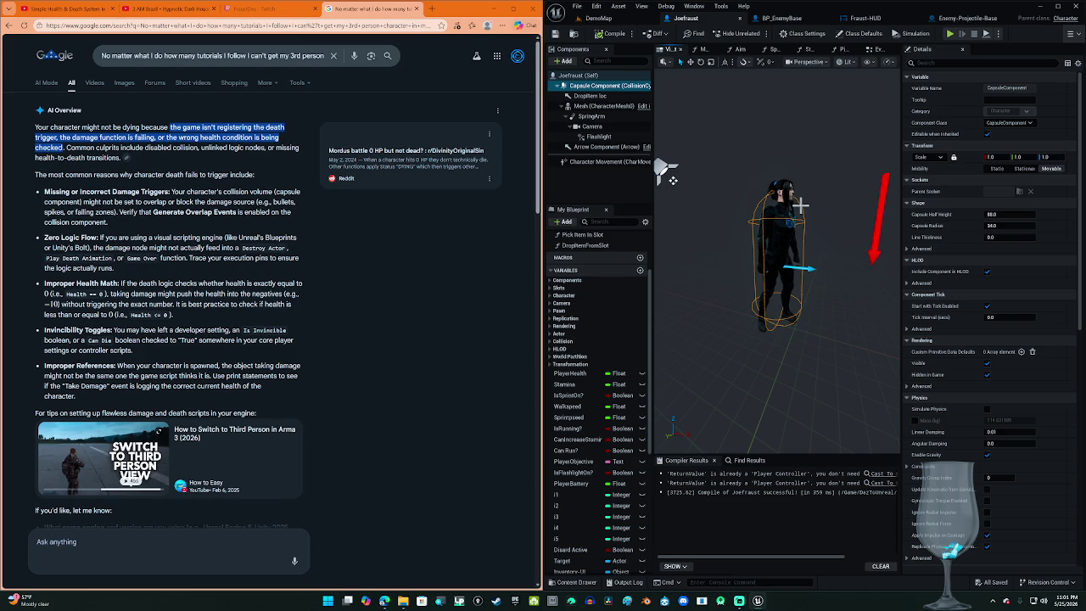
pyautogui.scroll(-7, 1018, 271)
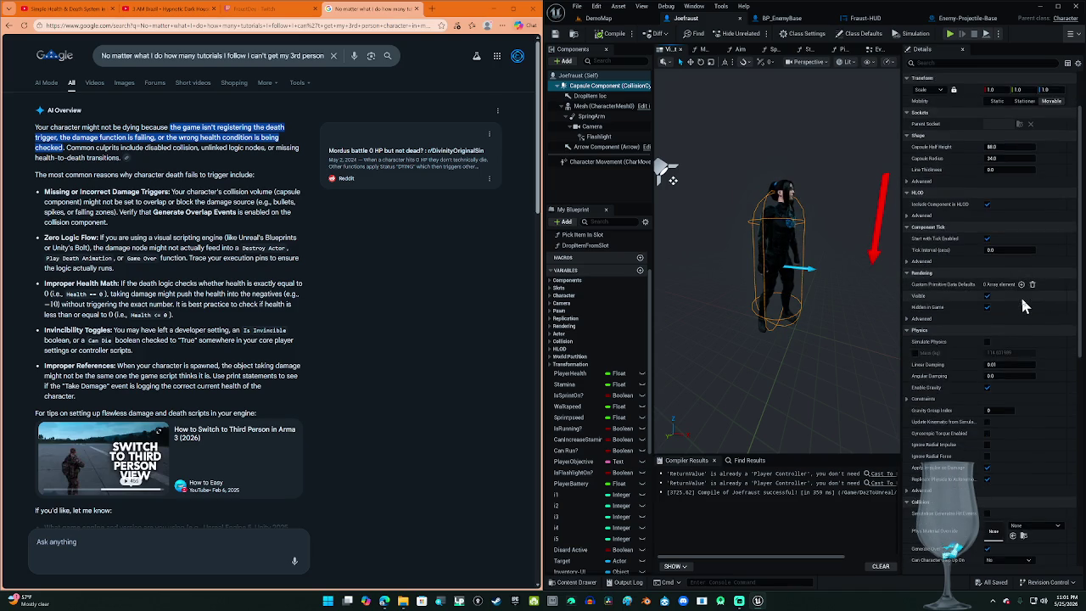
pyautogui.scroll(-4, 1041, 321)
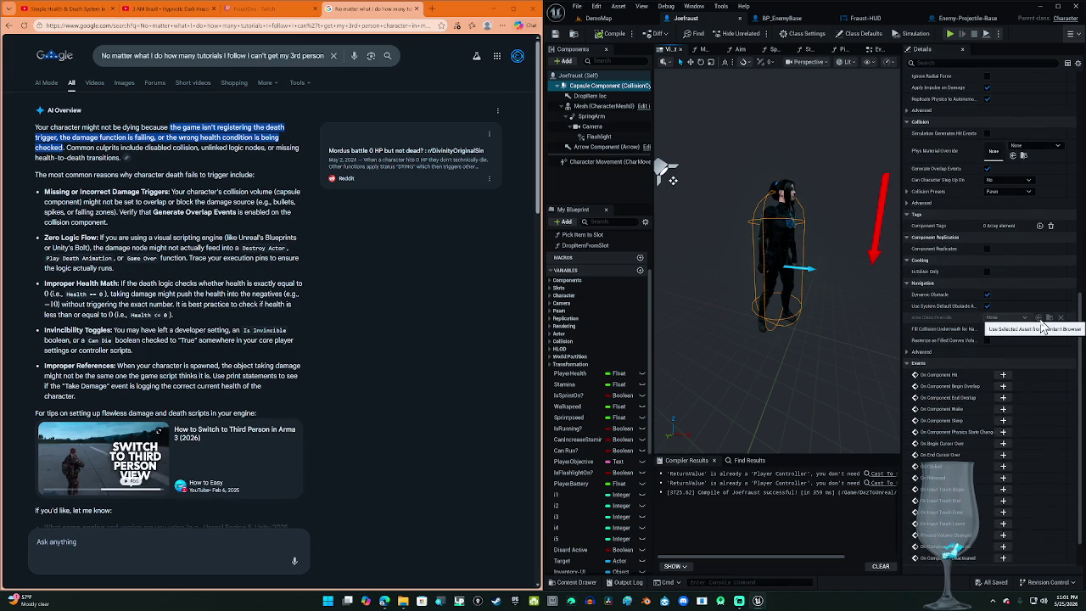
pyautogui.scroll(1, 1042, 328)
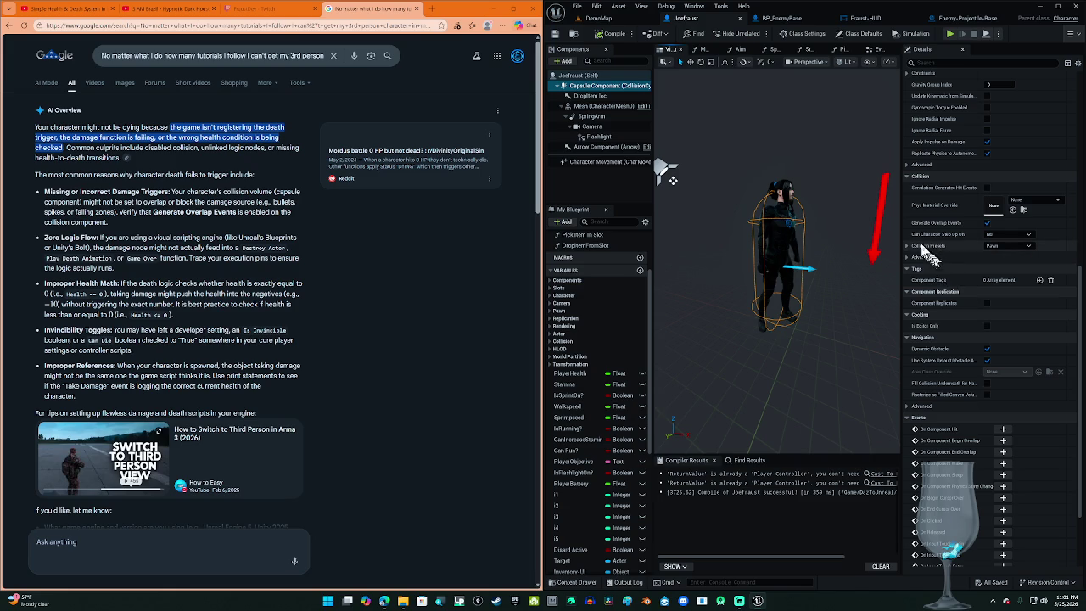
pyautogui.click(907, 246)
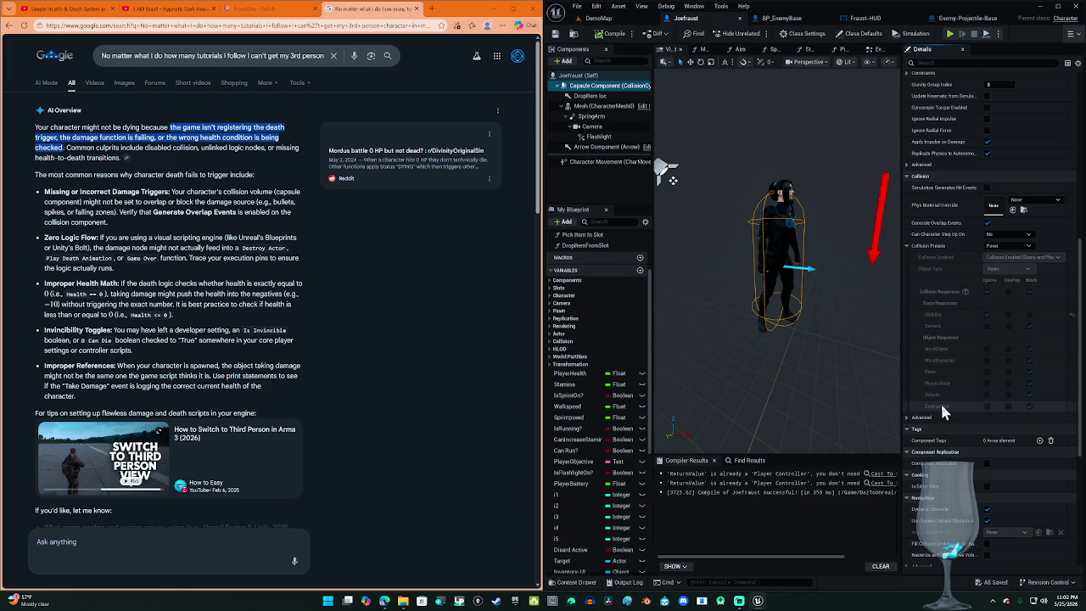
pyautogui.click(466, 354)
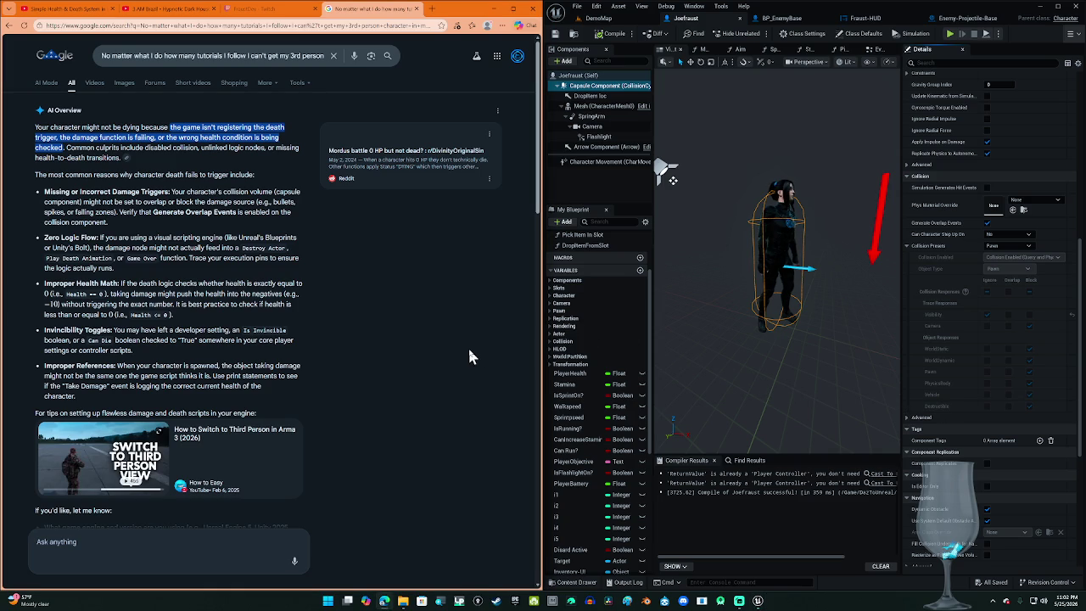
pyautogui.scroll(-4, 469, 351)
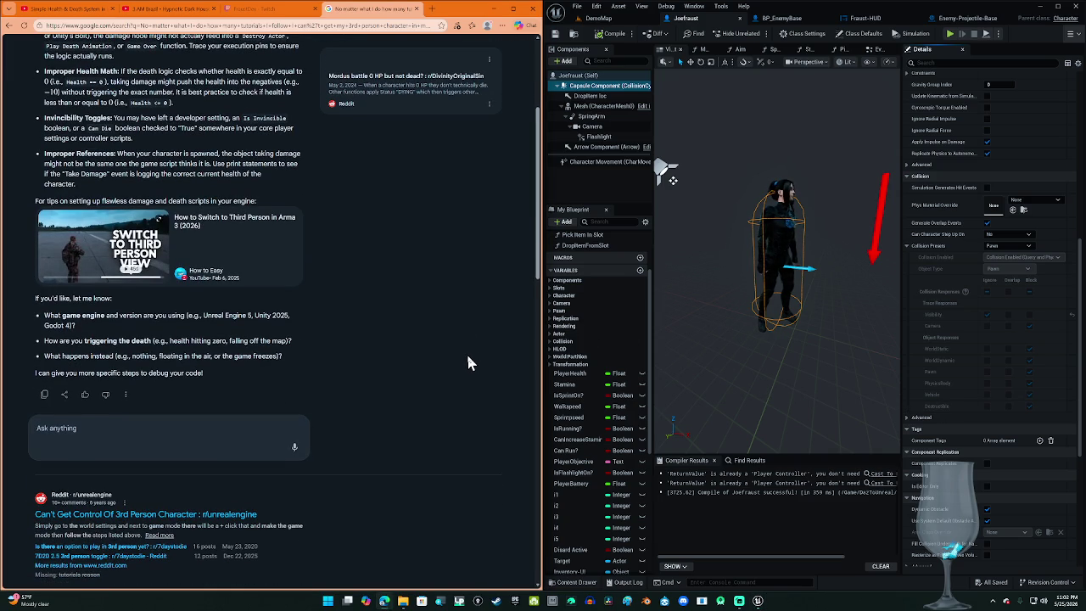
# Step: Append 'i'm using unreal engine five point six' to the search and open the 'Apply Damage not working' thread
pyautogui.scroll(4, 466, 351)
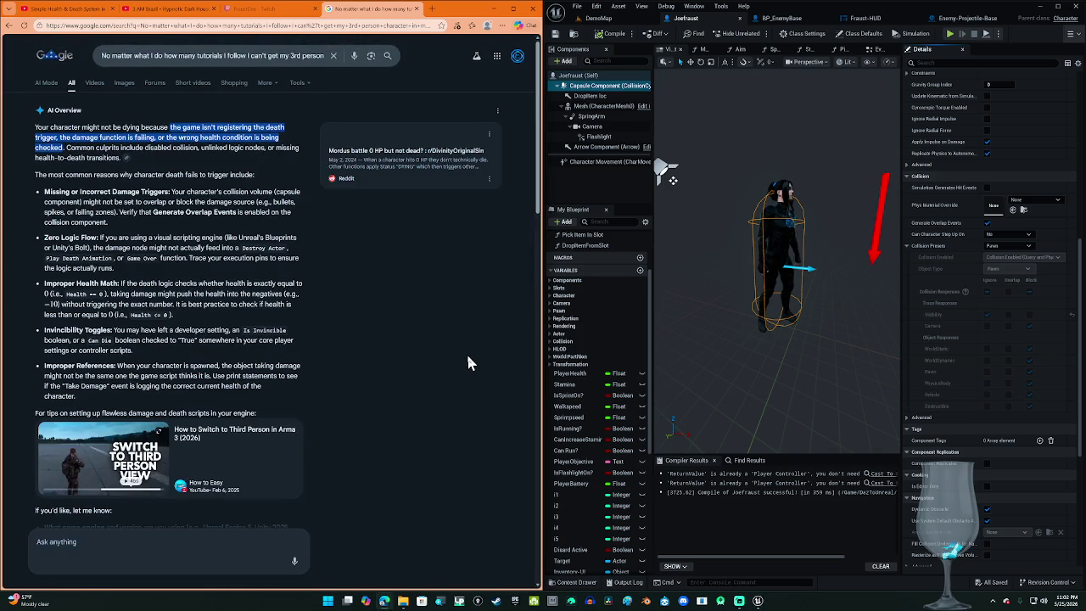
pyautogui.click(322, 58)
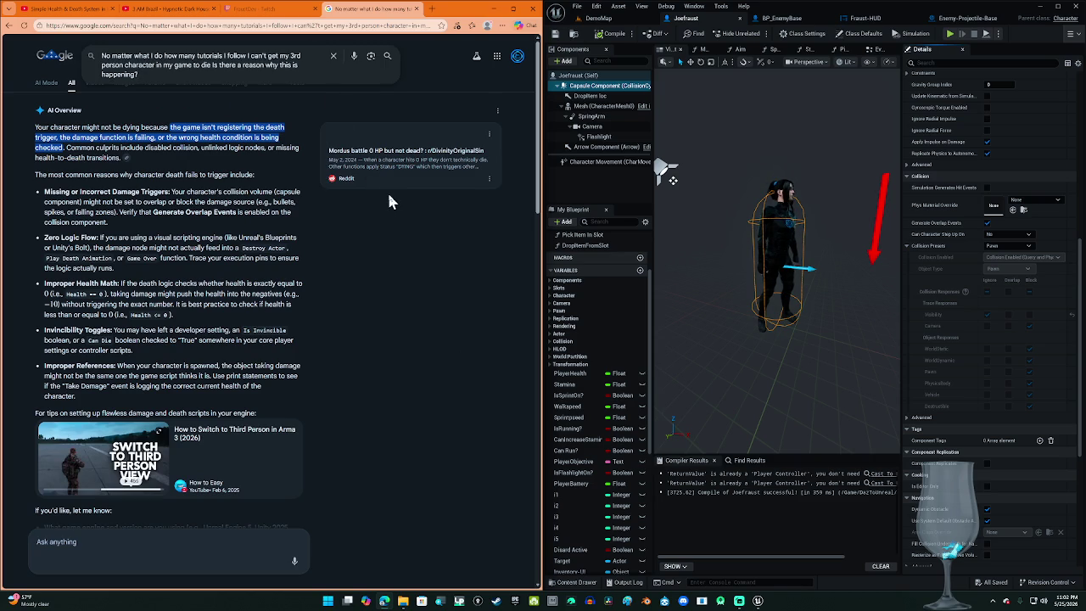
pyautogui.press('BackSpace')
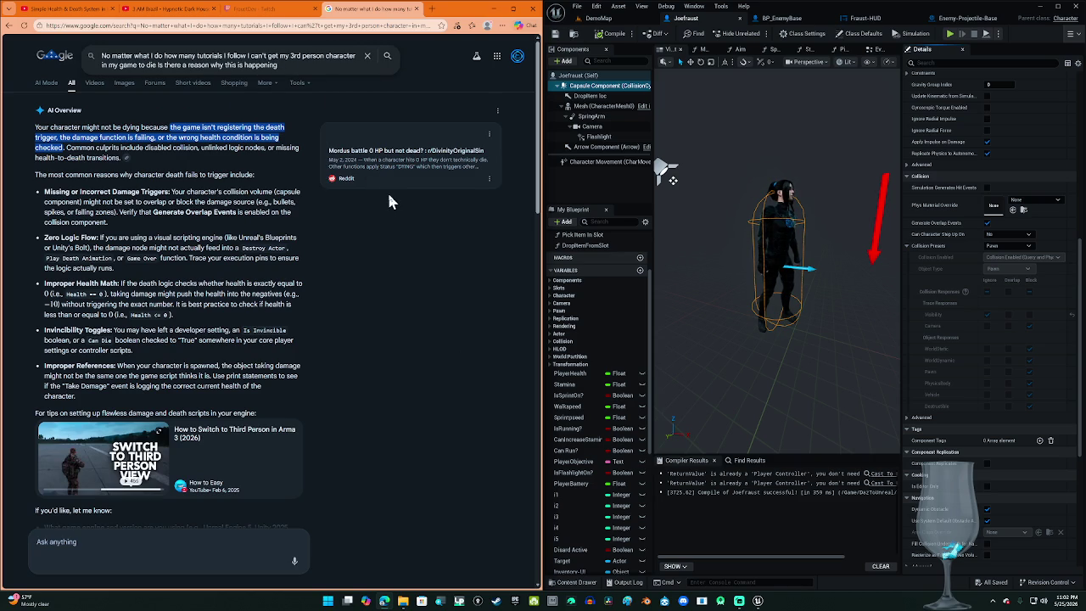
pyautogui.press('super+h')
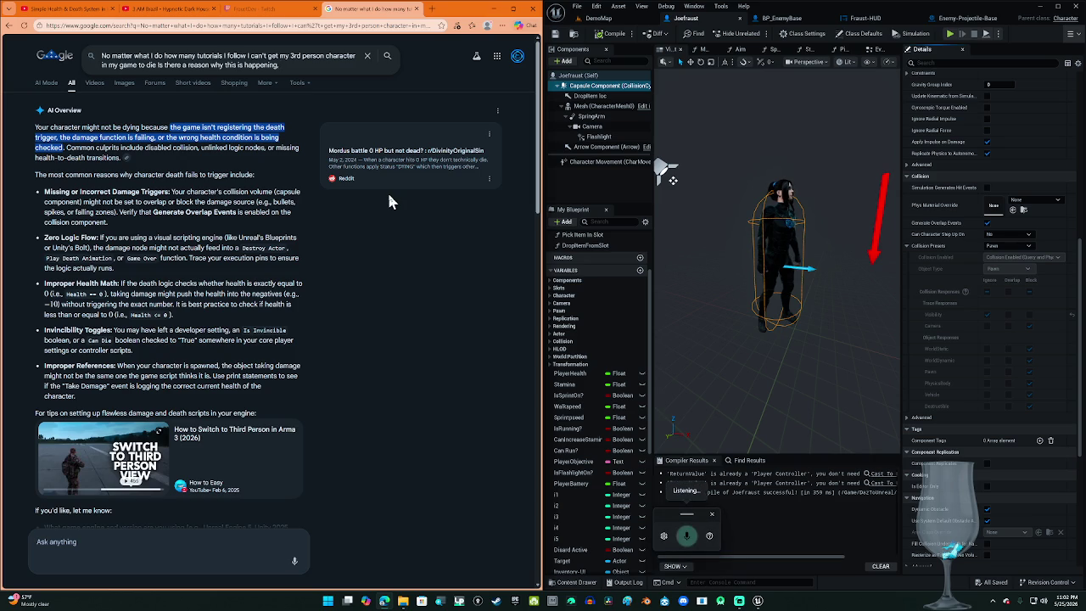
pyautogui.write("i'm using unreal engine five point six")
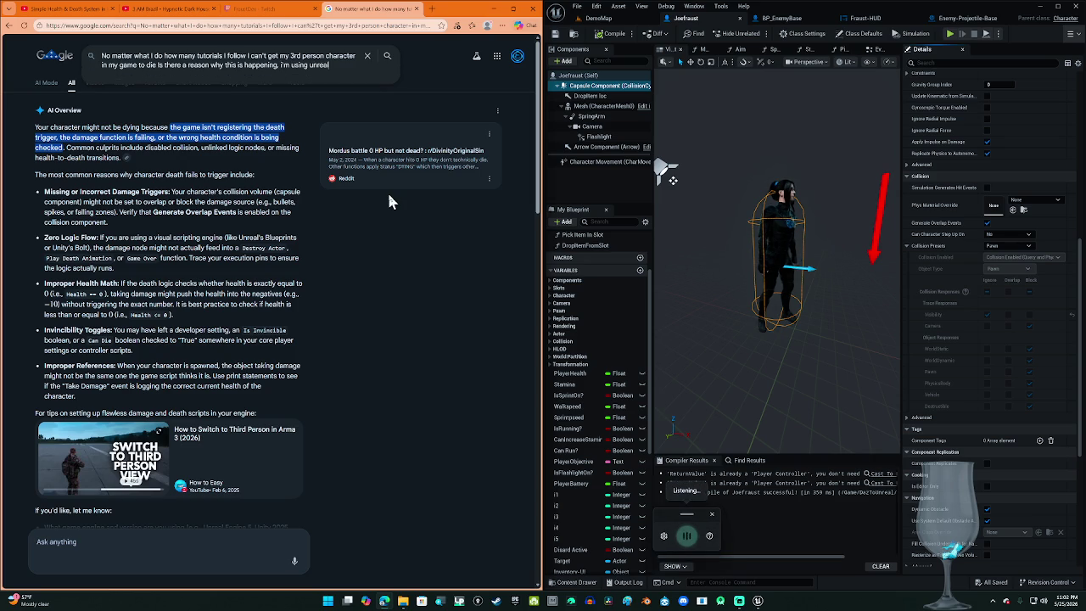
pyautogui.press('Return')
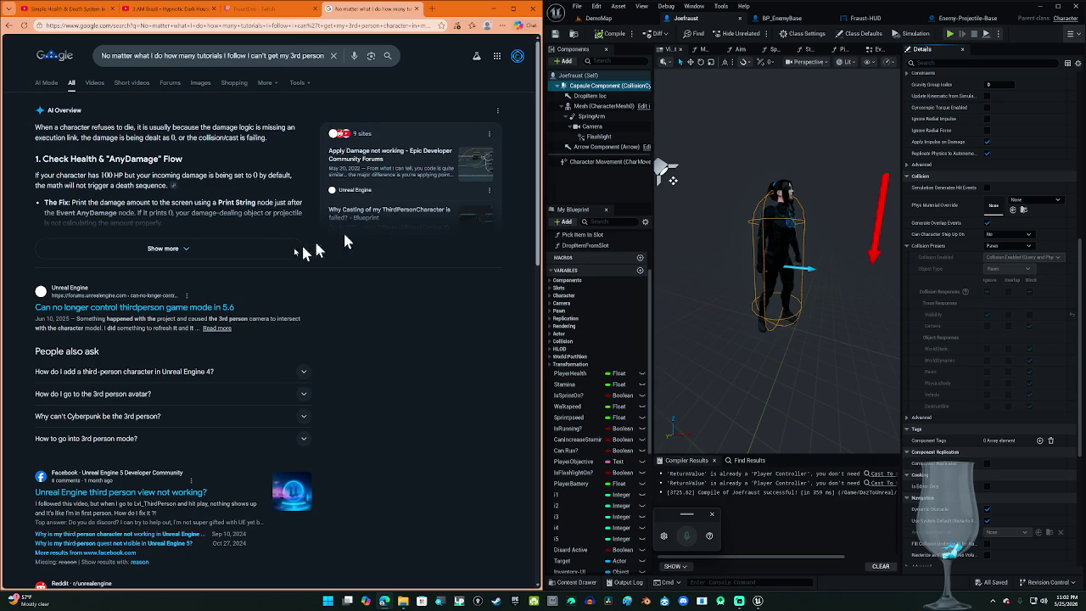
pyautogui.click(254, 250)
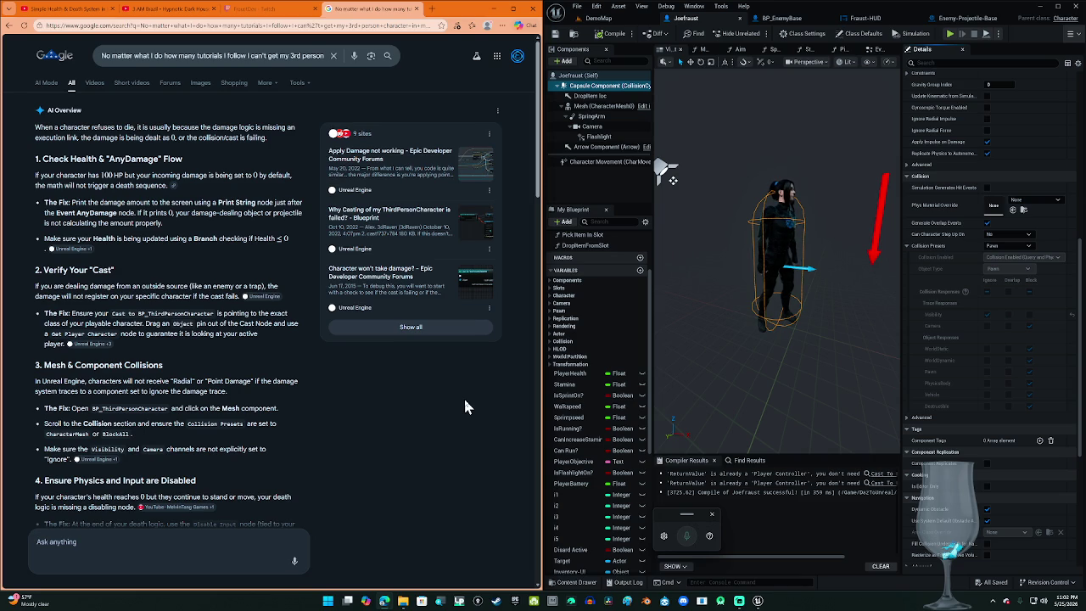
pyautogui.click(472, 166)
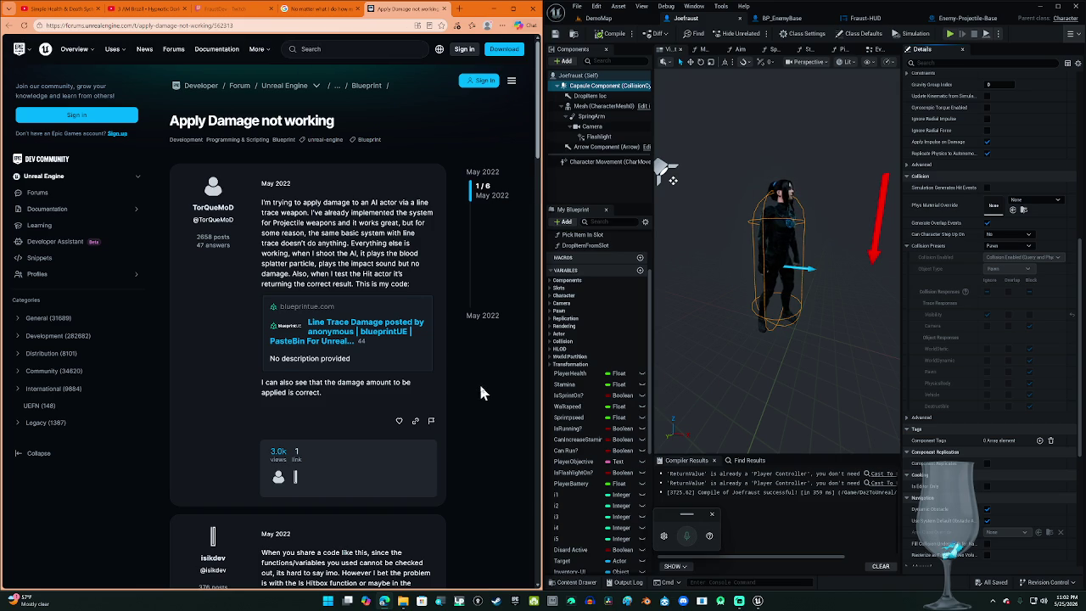
# Step: Read the 'Apply Damage not working' thread, then close it and review the AI Overview's suggested fixes
pyautogui.scroll(-2, 479, 392)
pyautogui.scroll(-1, 480, 392)
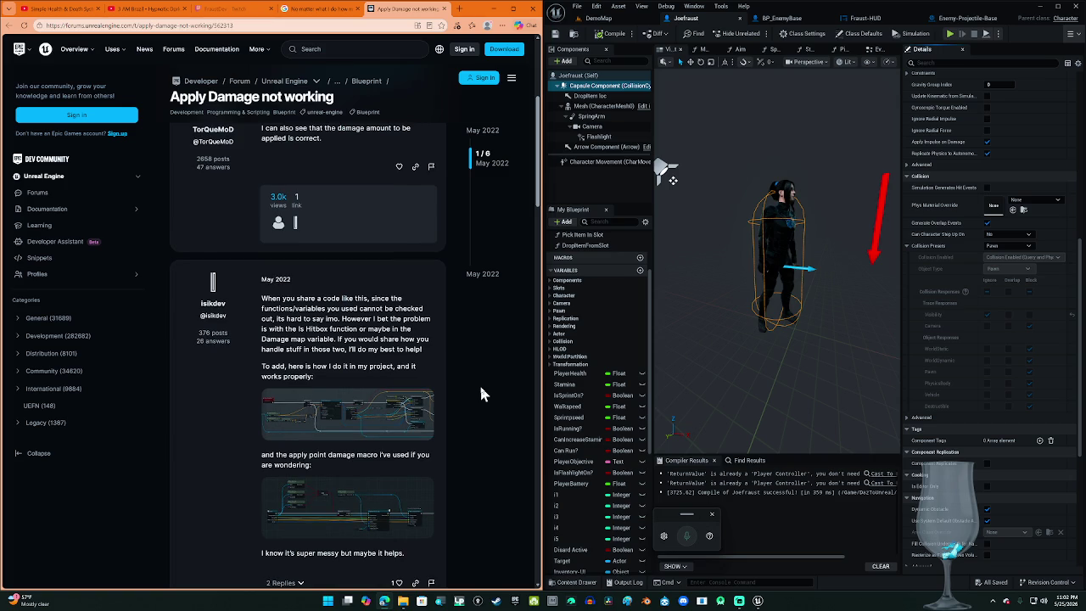
pyautogui.scroll(2, 480, 392)
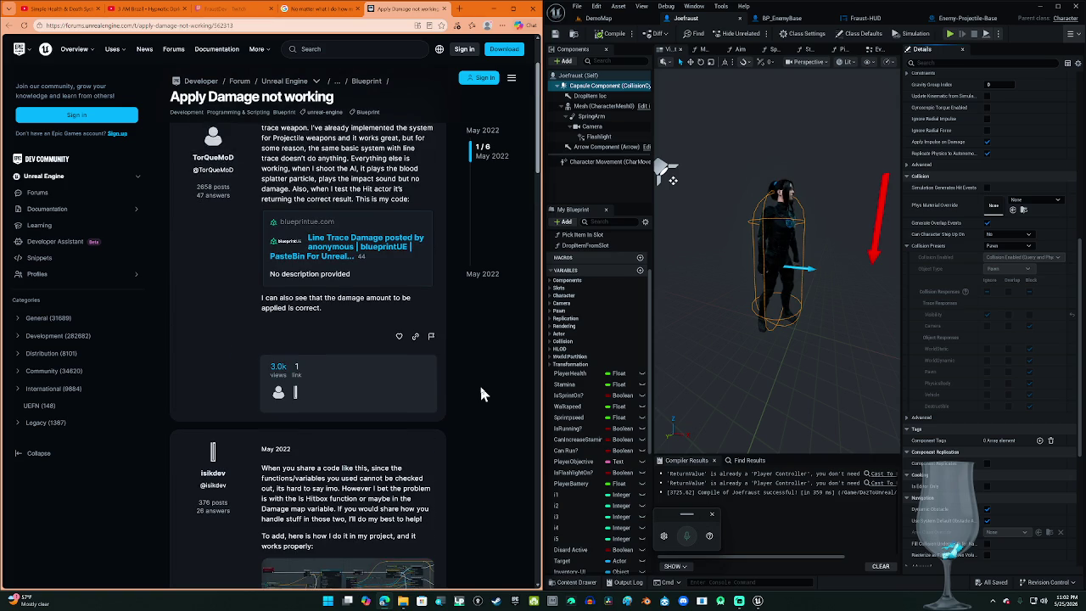
pyautogui.scroll(1, 480, 393)
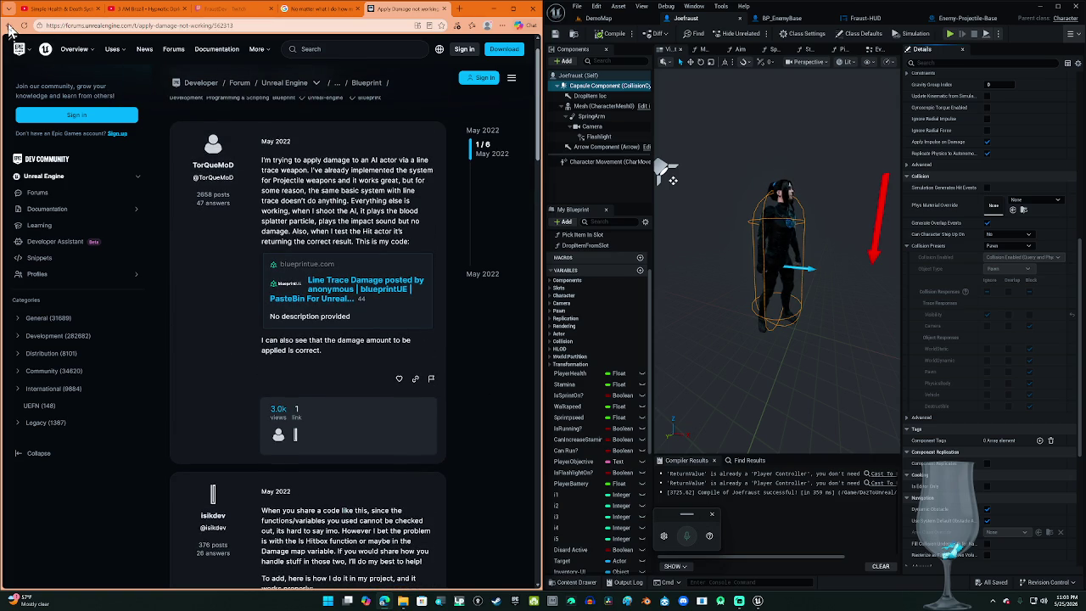
pyautogui.click(443, 10)
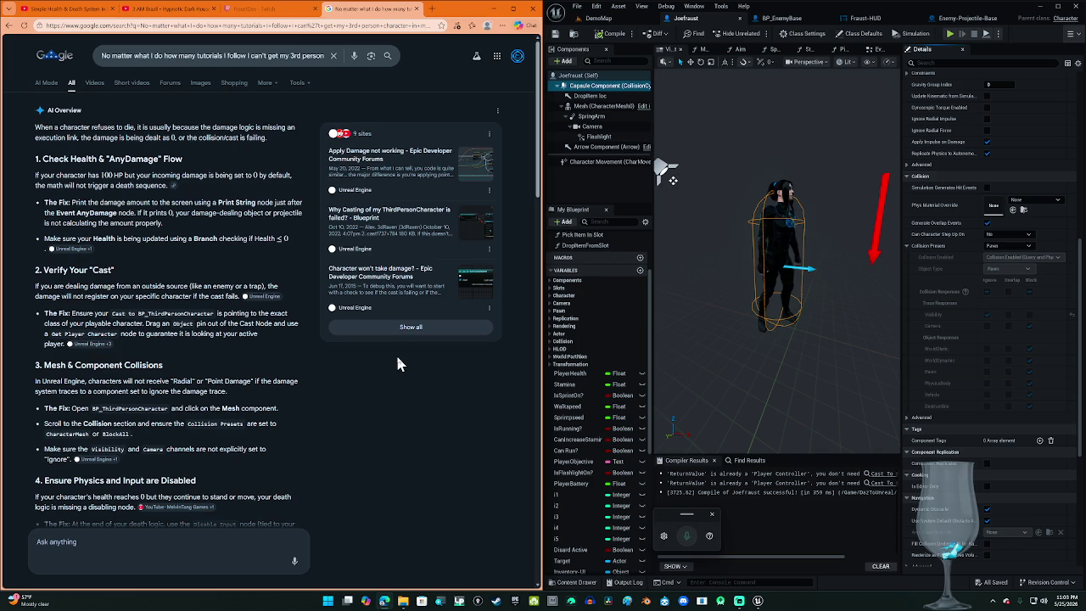
pyautogui.scroll(-1, 397, 363)
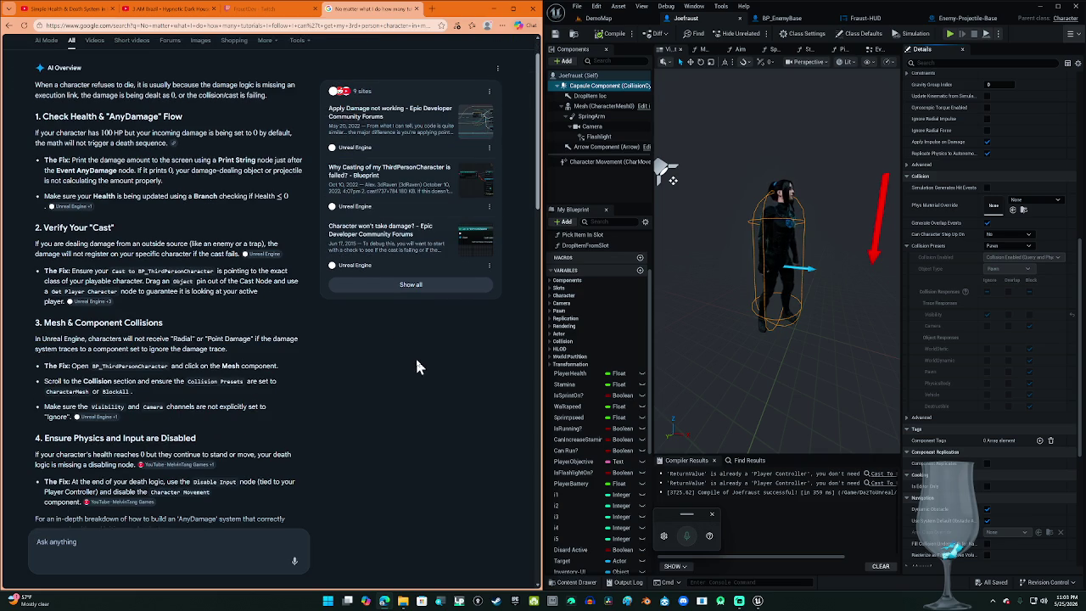
# Step: Look across the zoomed-out Enemy-Projectile-Base event graph, then return to the Joefraust character blueprint
pyautogui.click(946, 26)
pyautogui.moveTo(882, 240)
pyautogui.mouseDown()
pyautogui.moveTo(950, 254)
pyautogui.moveTo(865, 265)
pyautogui.moveTo(669, 256)
pyautogui.moveTo(679, 289)
pyautogui.moveTo(746, 280)
pyautogui.moveTo(785, 293)
pyautogui.mouseUp()
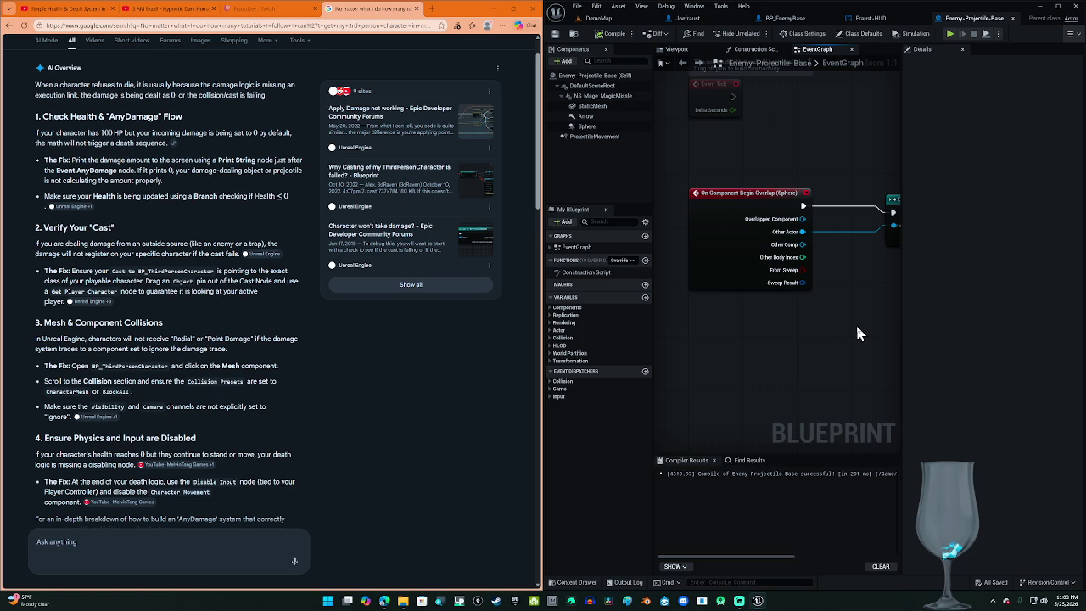
pyautogui.scroll(-2, 855, 322)
pyautogui.moveTo(855, 323); pyautogui.dragTo(770, 309)
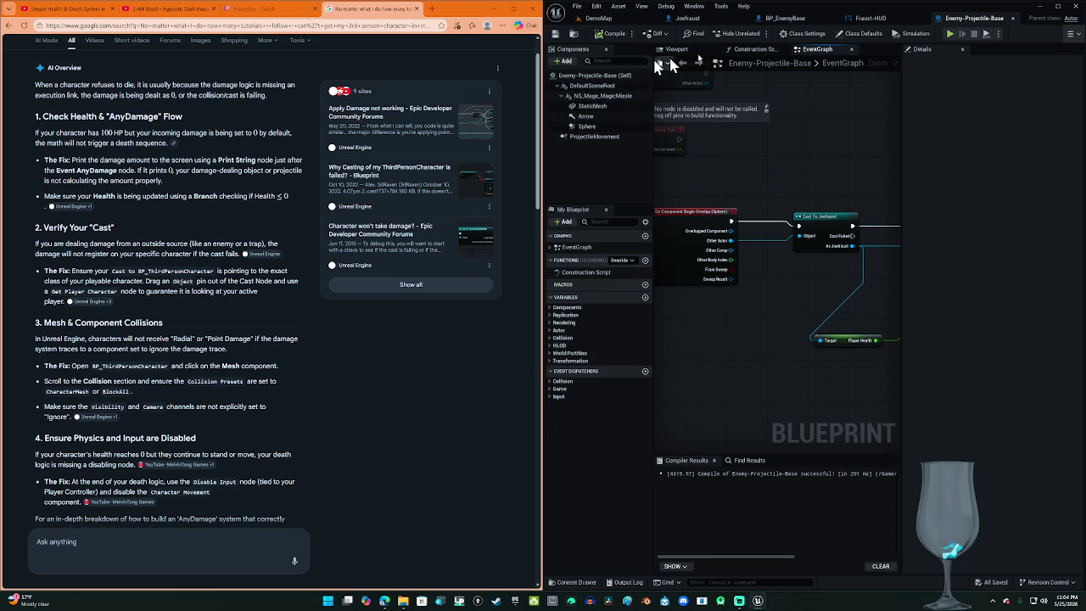
pyautogui.click(688, 17)
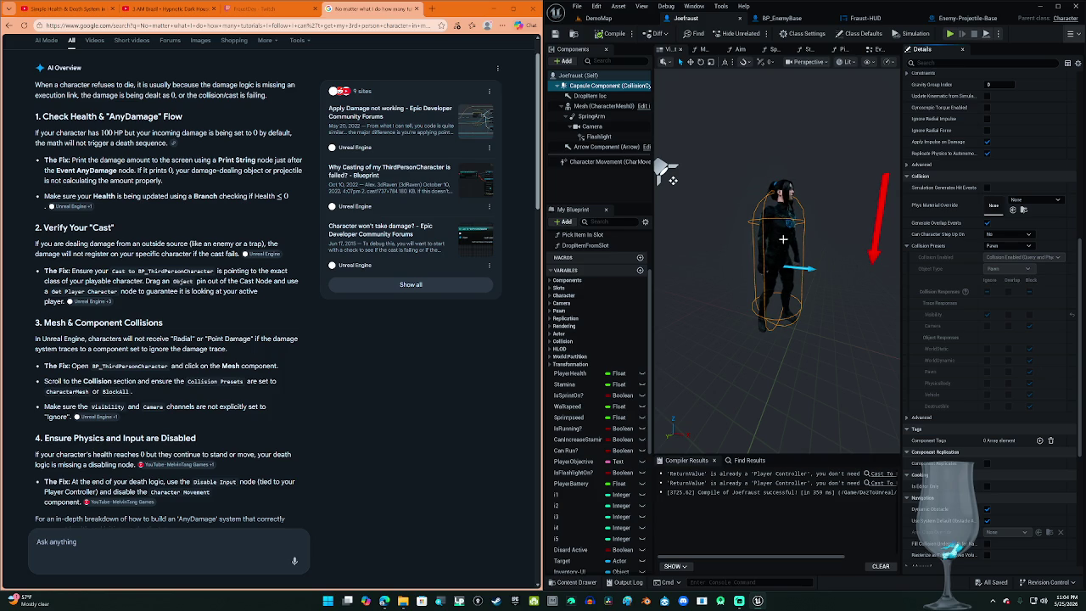
# Step: Set Mesh (CharacterMesh0)'s collision preset to CharacterMesh, then open the 'How to apply damage to a player?' thread
pyautogui.click(631, 107)
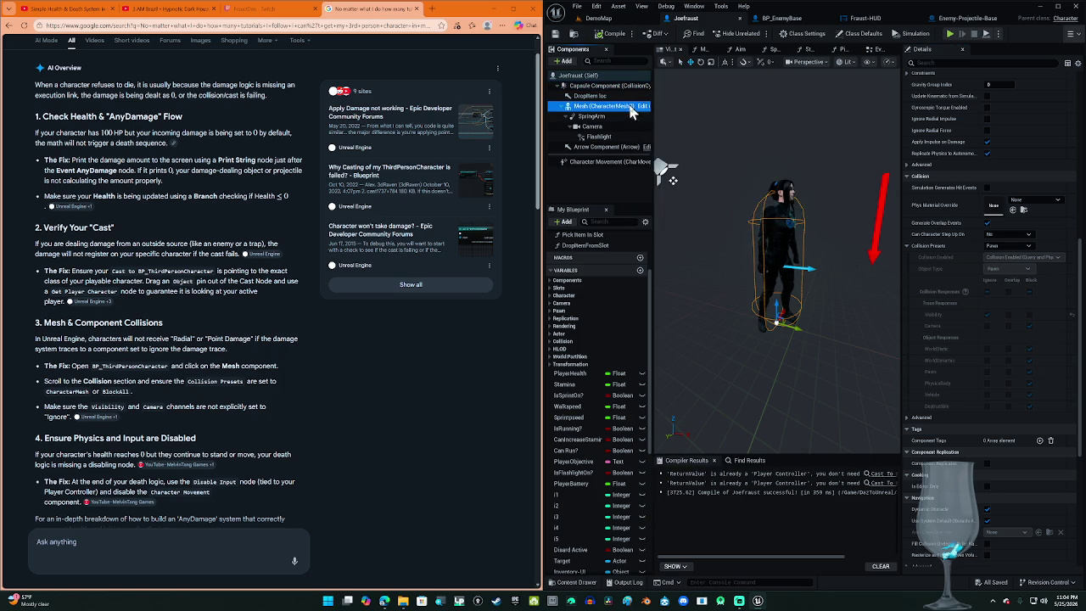
pyautogui.scroll(-4, 994, 314)
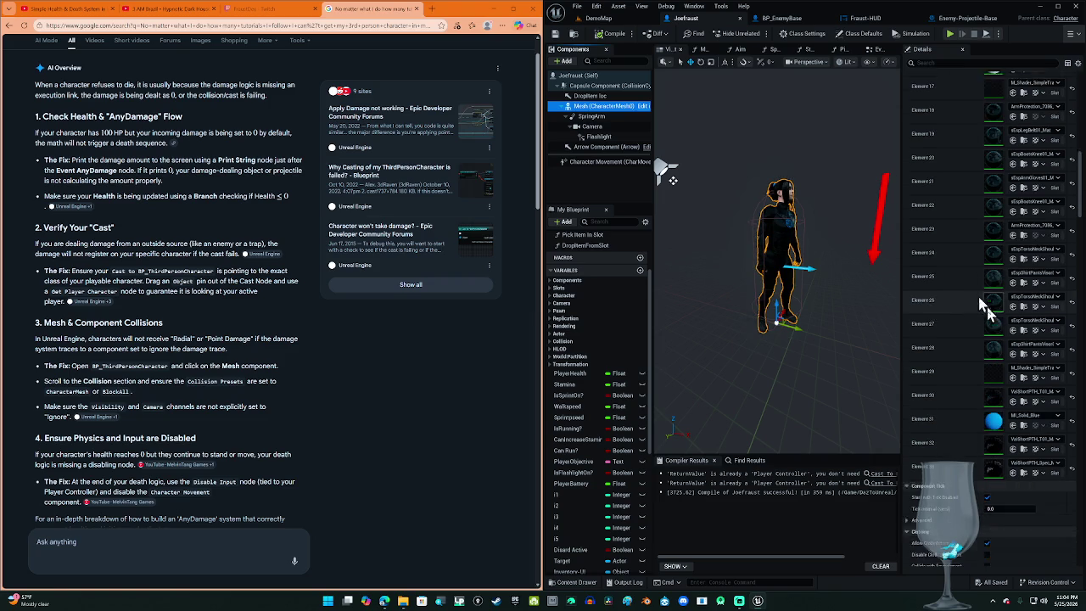
pyautogui.scroll(-4, 996, 321)
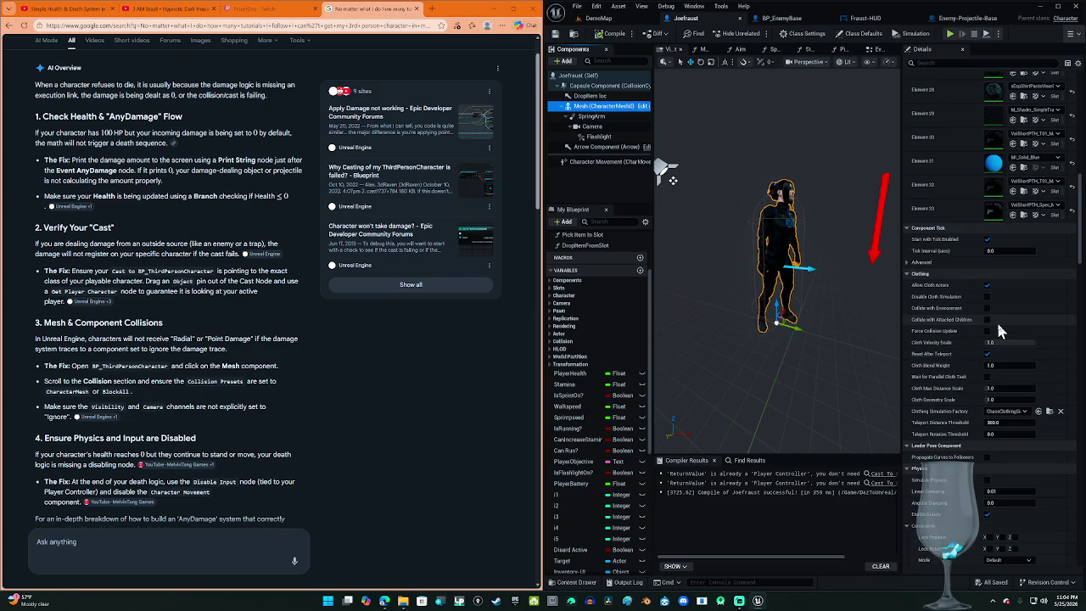
pyautogui.scroll(-4, 998, 321)
pyautogui.scroll(-3, 1010, 340)
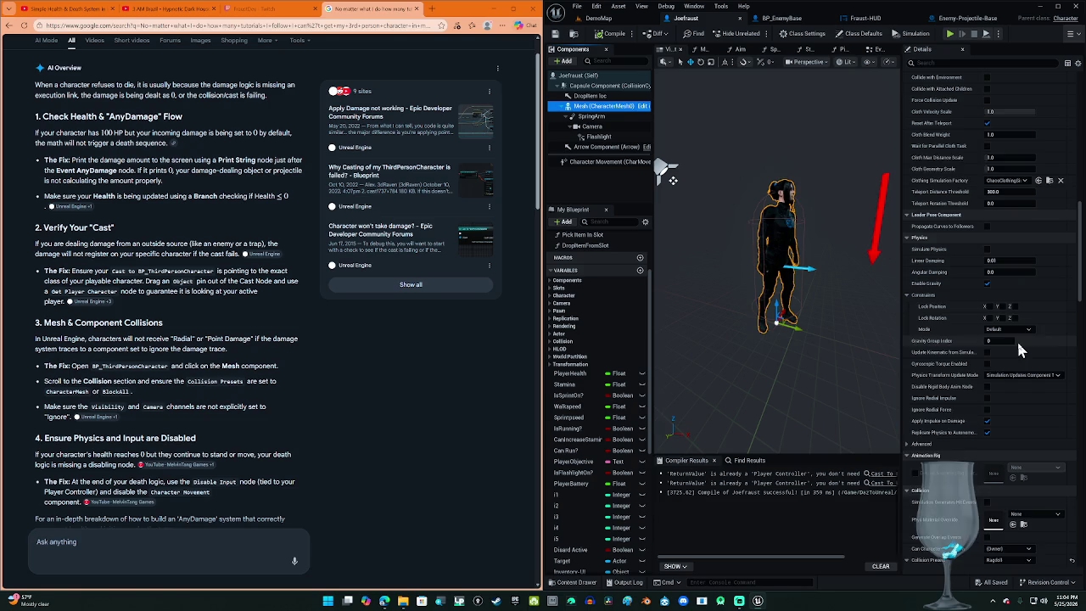
pyautogui.scroll(4, 1016, 338)
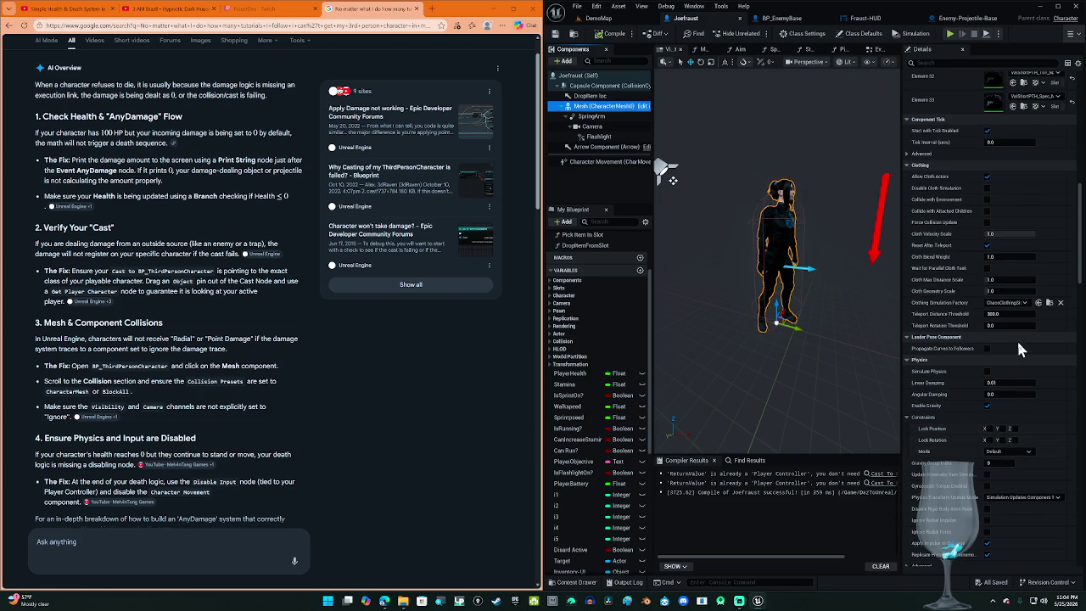
pyautogui.scroll(-4, 1016, 338)
pyautogui.scroll(-6, 1022, 356)
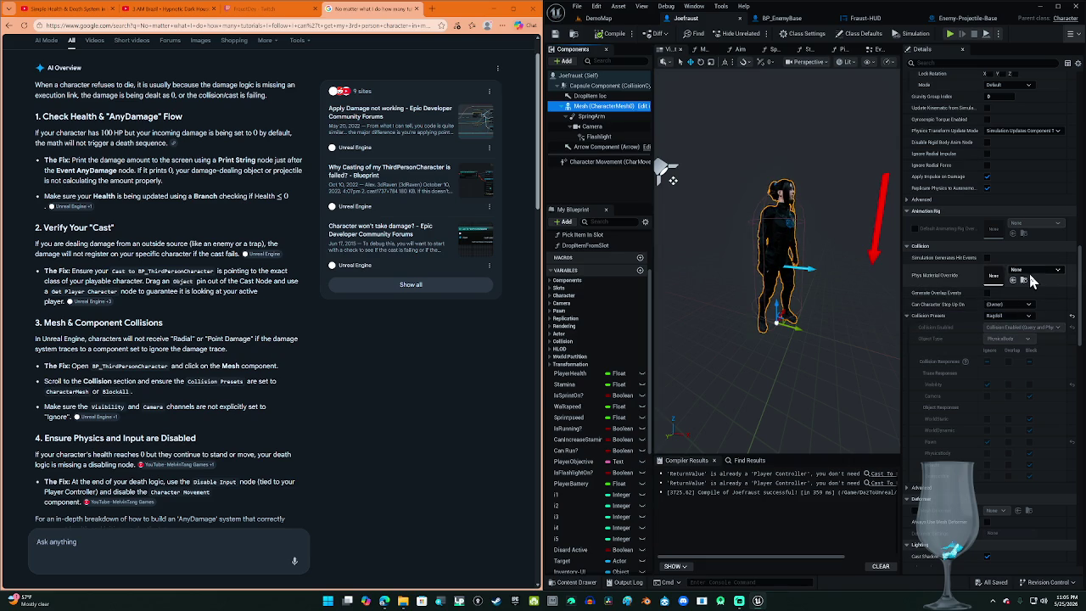
pyautogui.click(1017, 318)
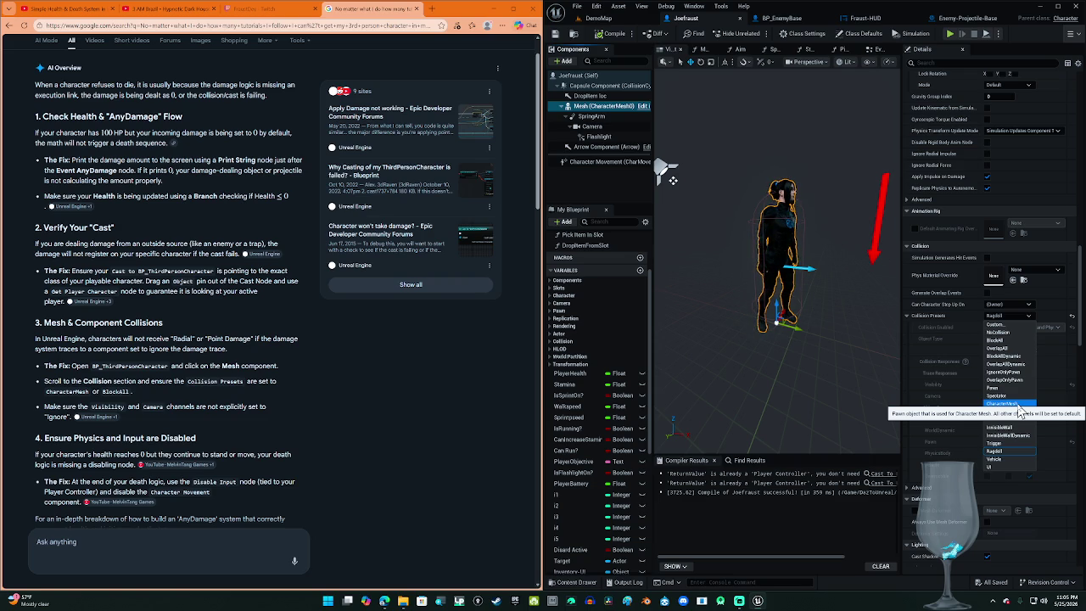
pyautogui.click(1019, 412)
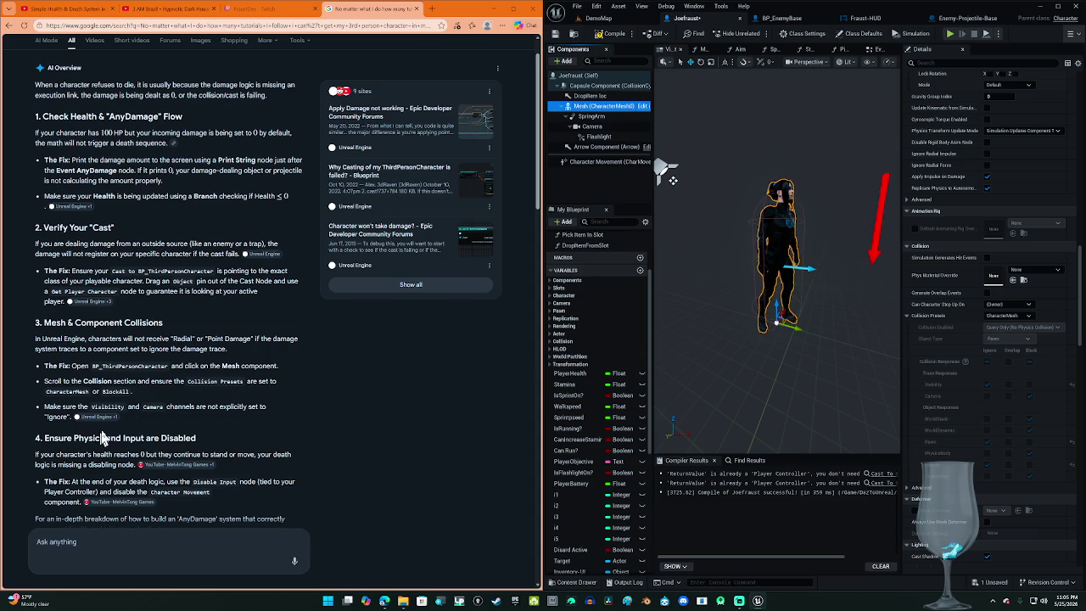
pyautogui.click(100, 421)
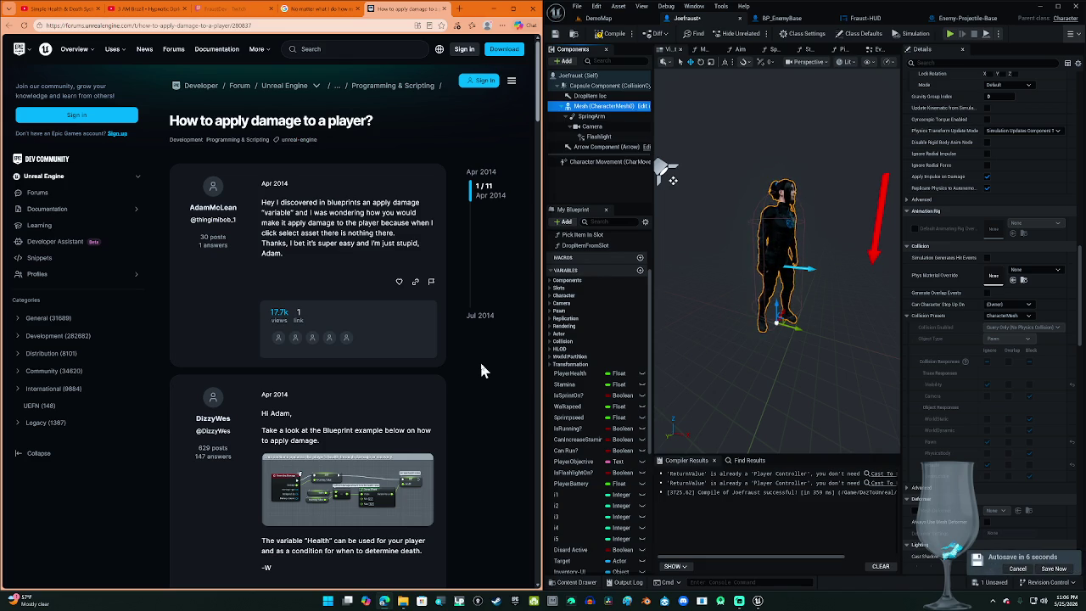
# Step: Enlarge the blueprint example image in the damage thread, then close it
pyautogui.scroll(-1, 481, 370)
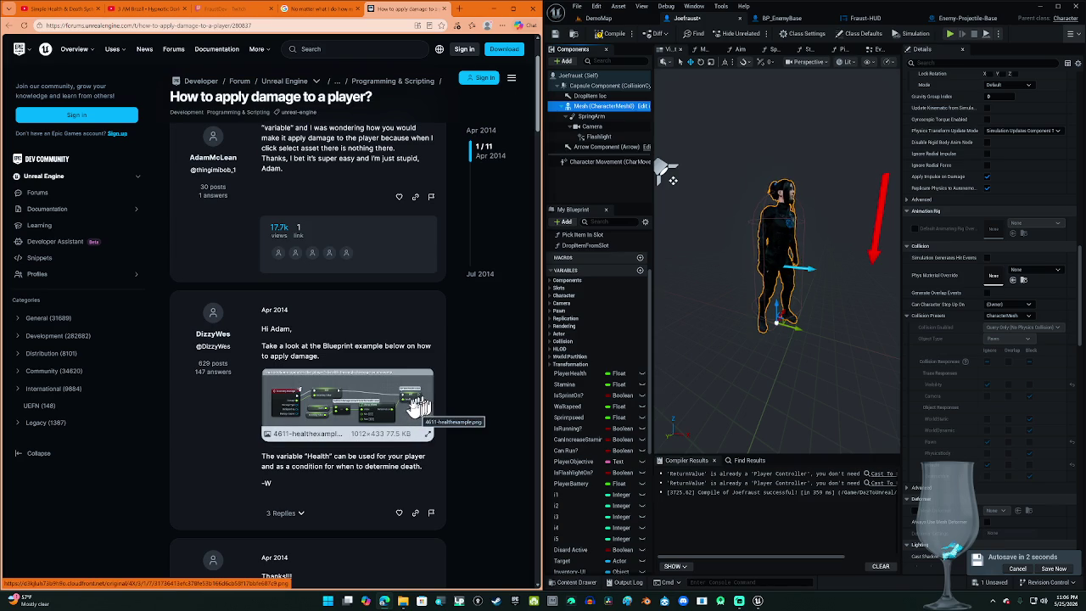
pyautogui.click(411, 408)
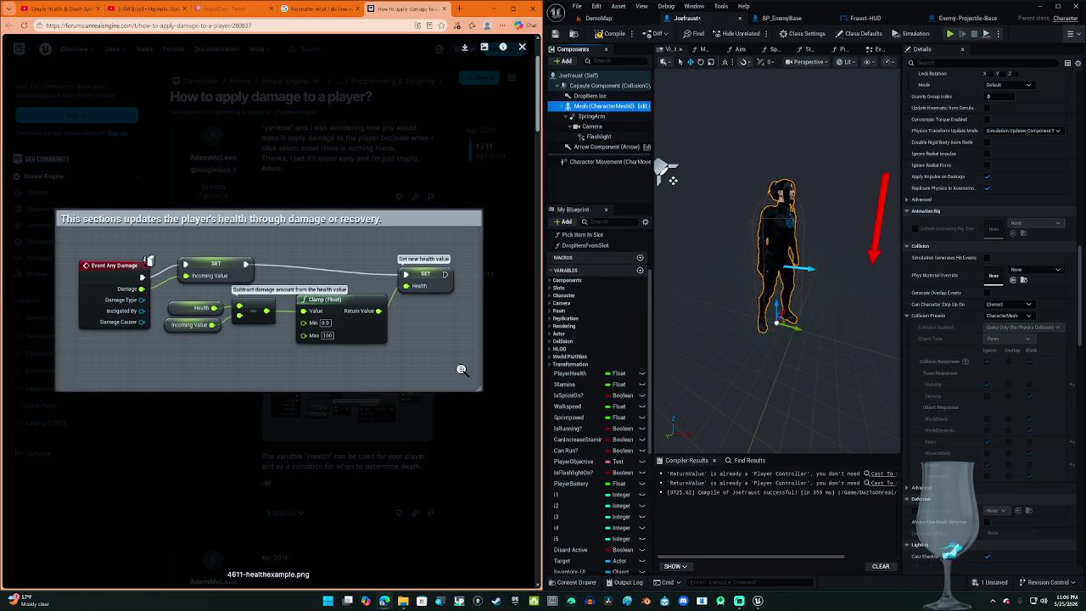
pyautogui.click(520, 293)
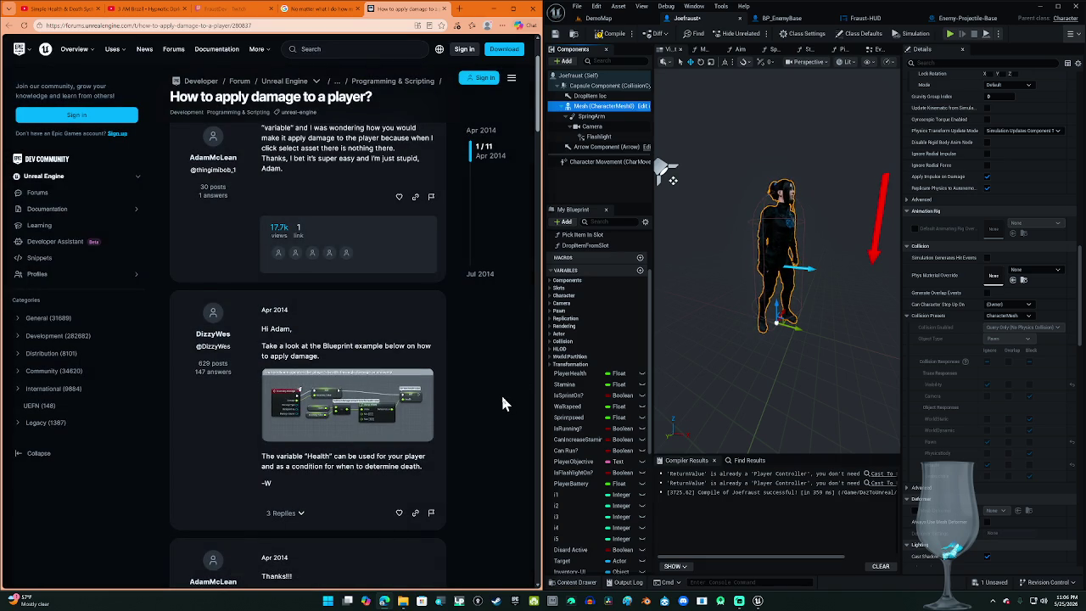
# Step: Scroll down the thread to the reply advising Generate Hit Events on the character
pyautogui.scroll(-4, 500, 392)
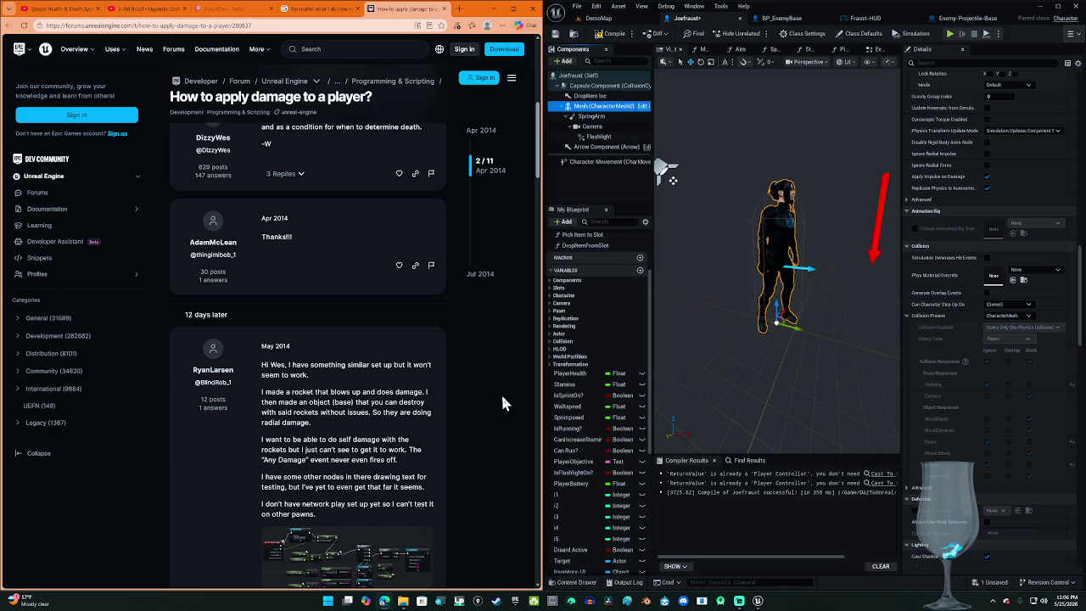
pyautogui.scroll(-1, 501, 397)
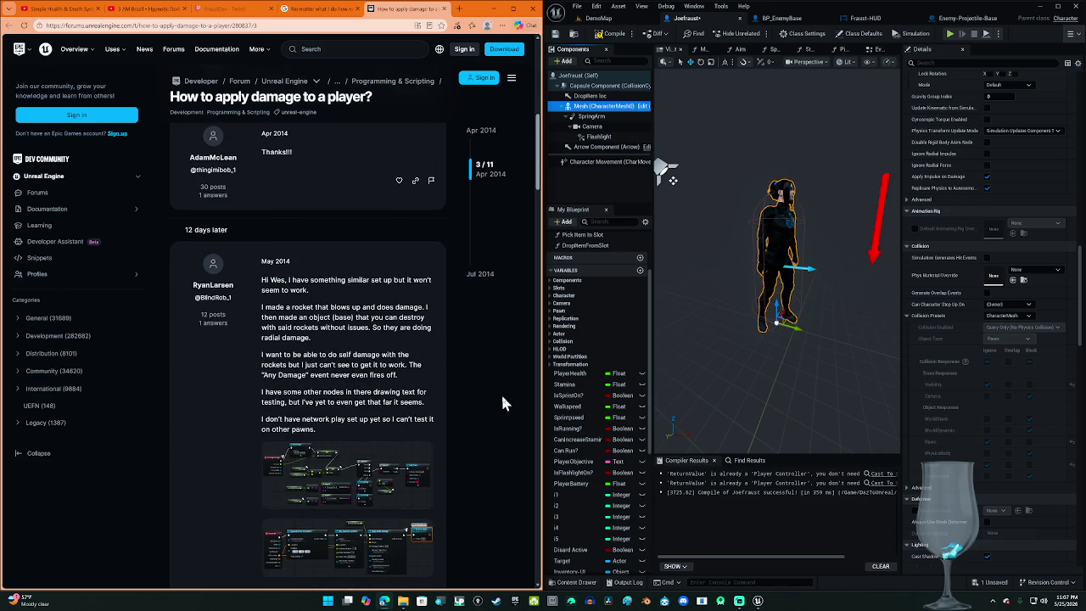
pyautogui.scroll(-1, 490, 413)
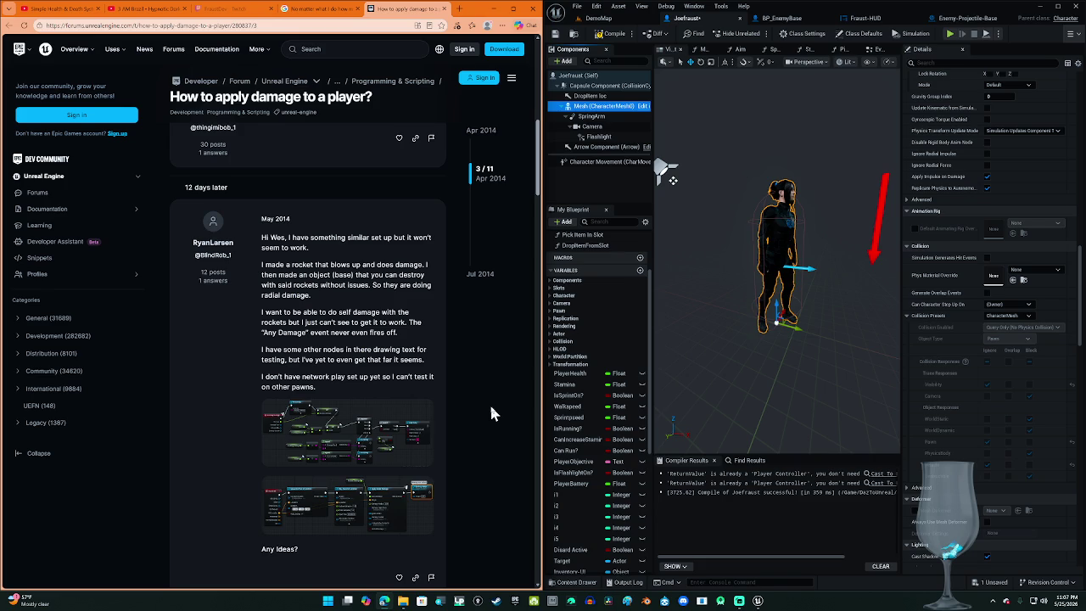
pyautogui.scroll(-2, 446, 405)
pyautogui.scroll(-1, 478, 354)
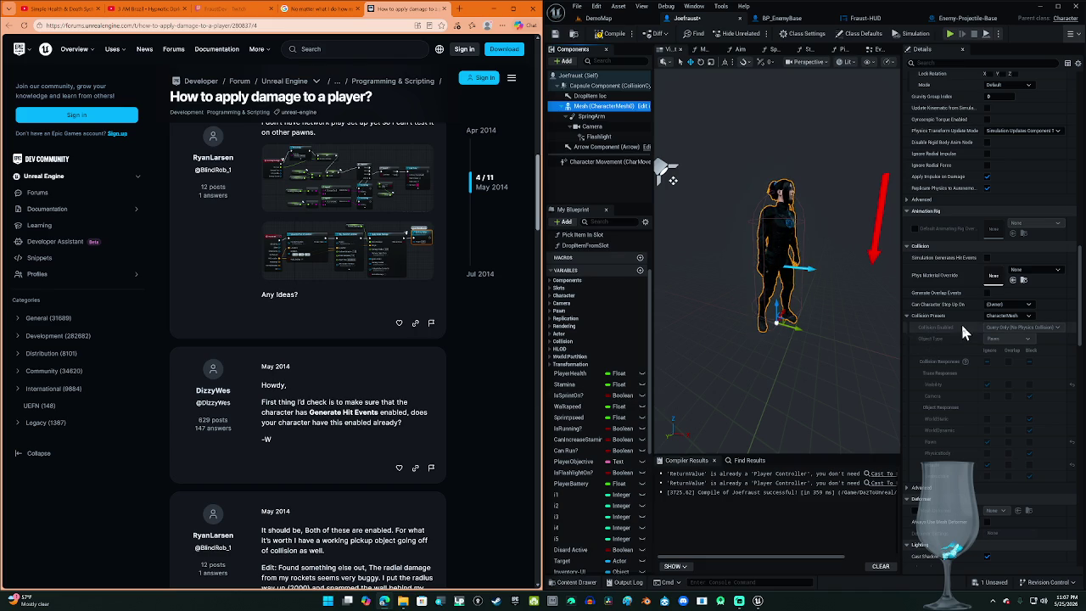
# Step: Filter Joefraust's Class Defaults details by 'Generate hit events'
pyautogui.click(944, 62)
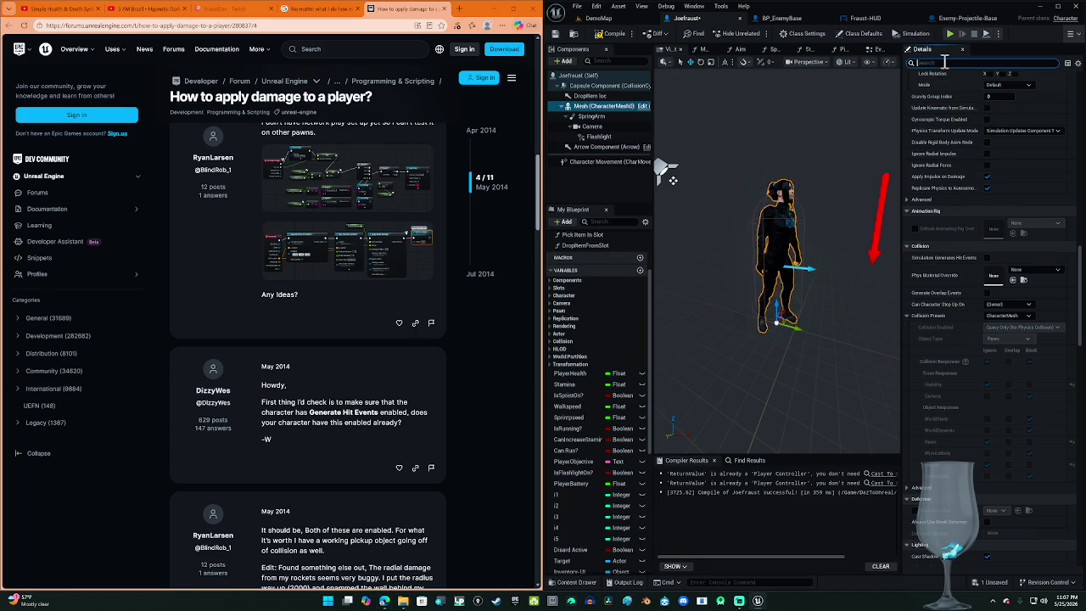
pyautogui.write('gene')
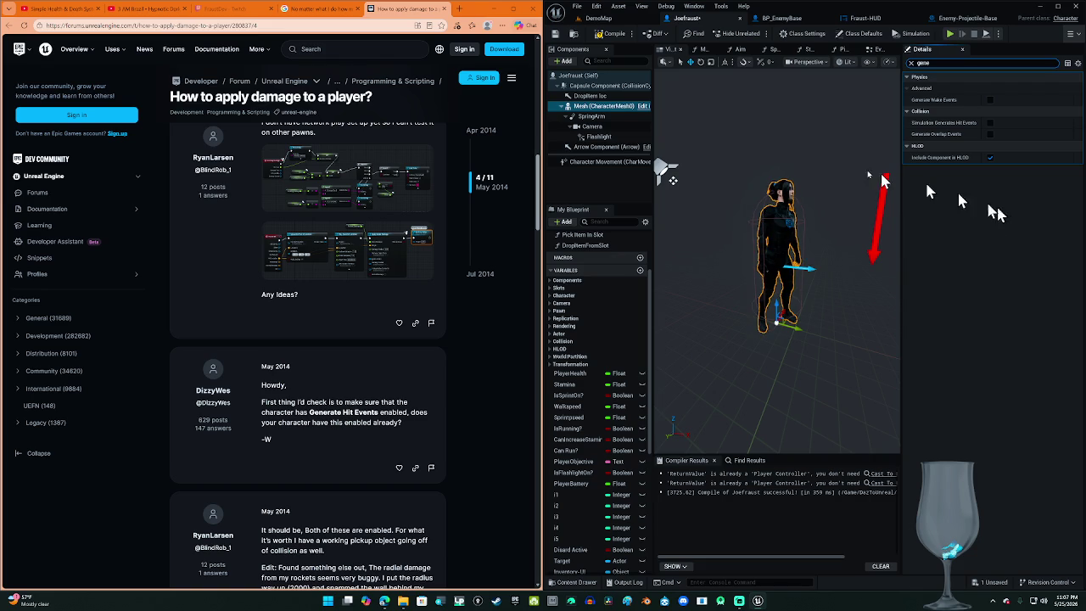
pyautogui.click(628, 76)
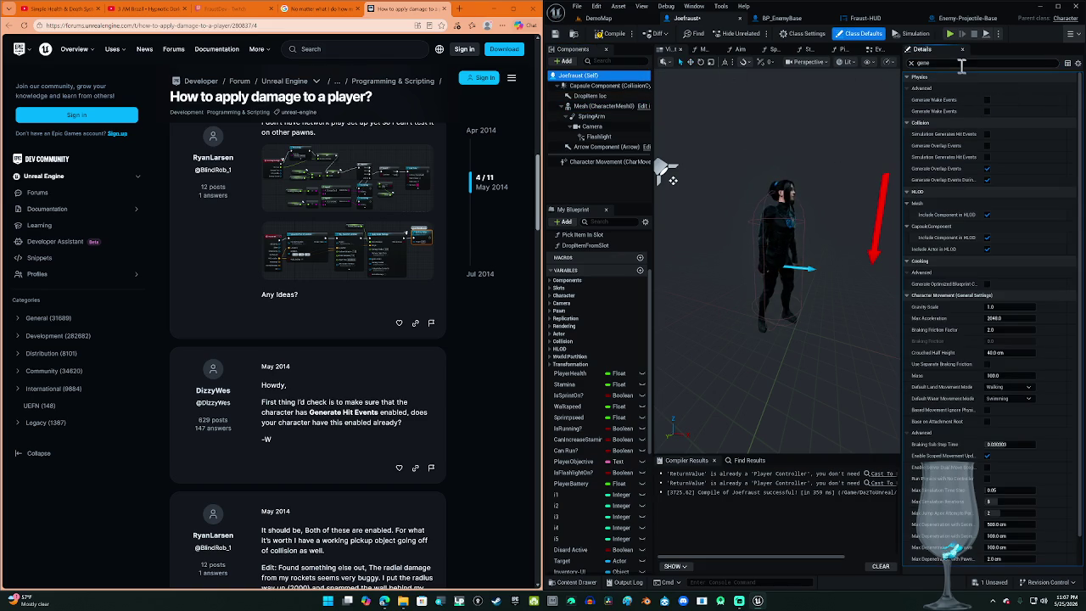
pyautogui.click(959, 63)
pyautogui.press('super+h')
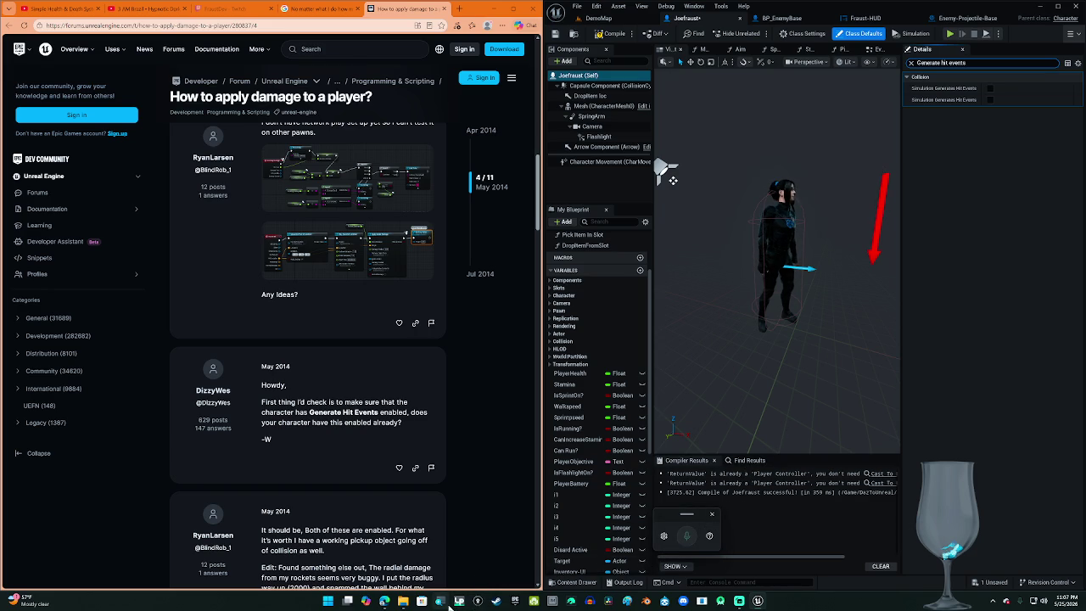
# Step: Magnify the screen and scroll the forum to the reply blaming radial damage
pyautogui.press('super+plus')
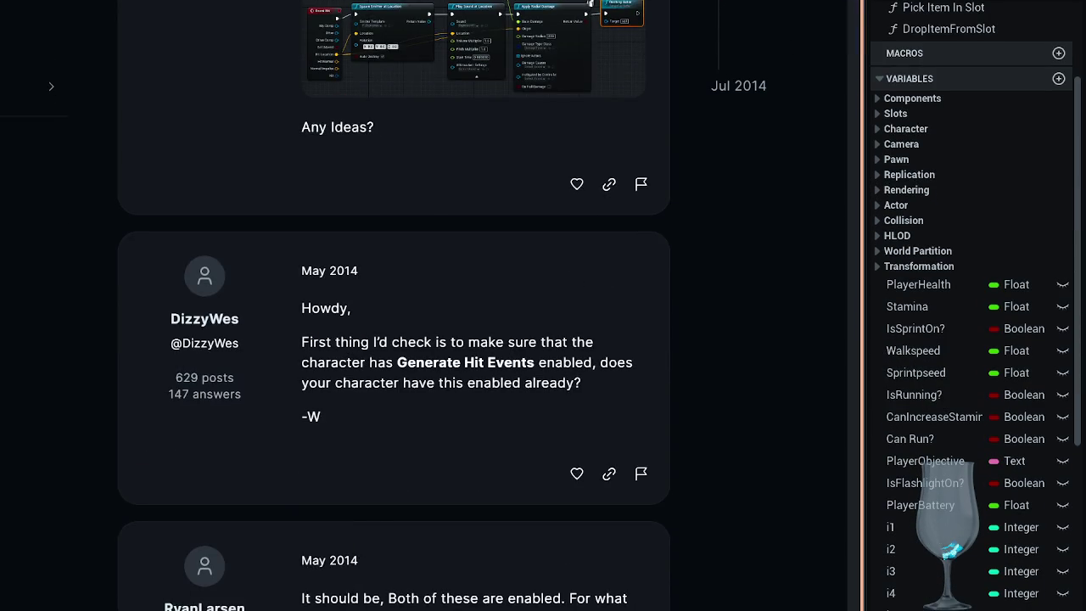
pyautogui.scroll(-4, 356, 482)
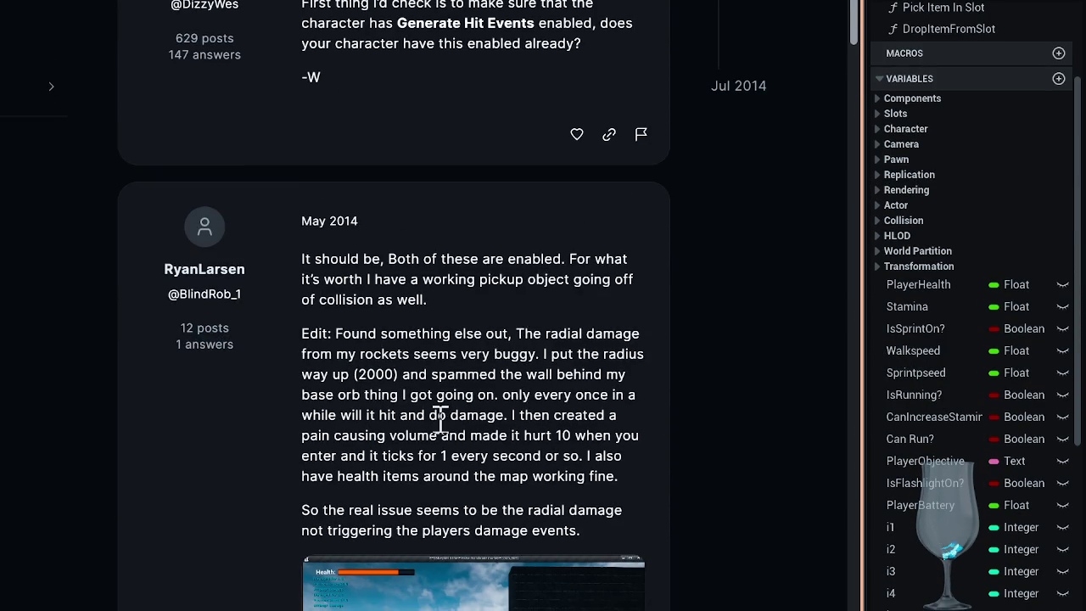
pyautogui.scroll(-2, 432, 416)
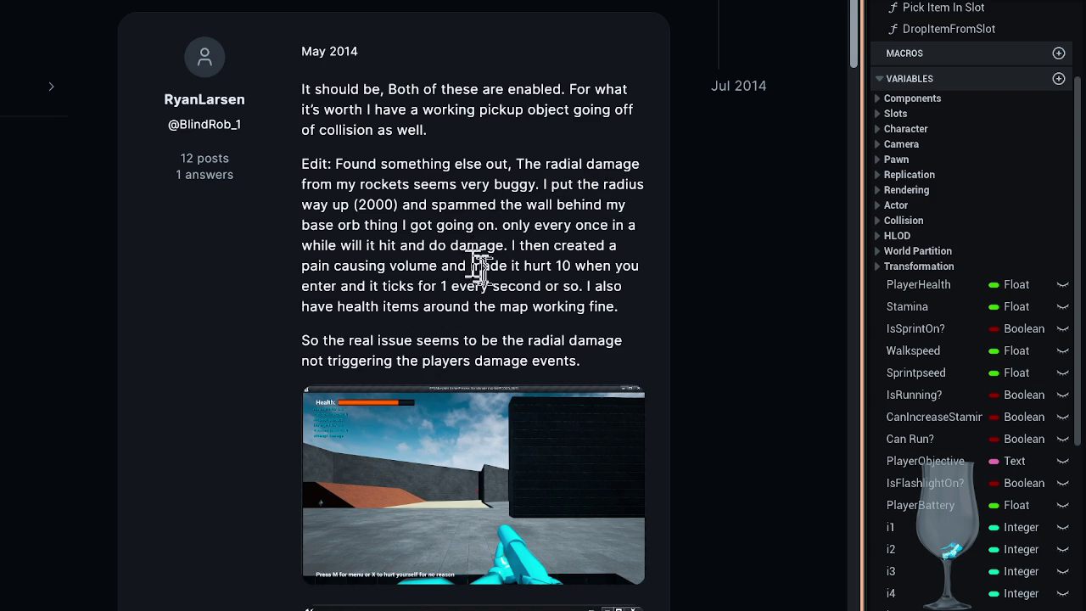
pyautogui.scroll(-6, 567, 326)
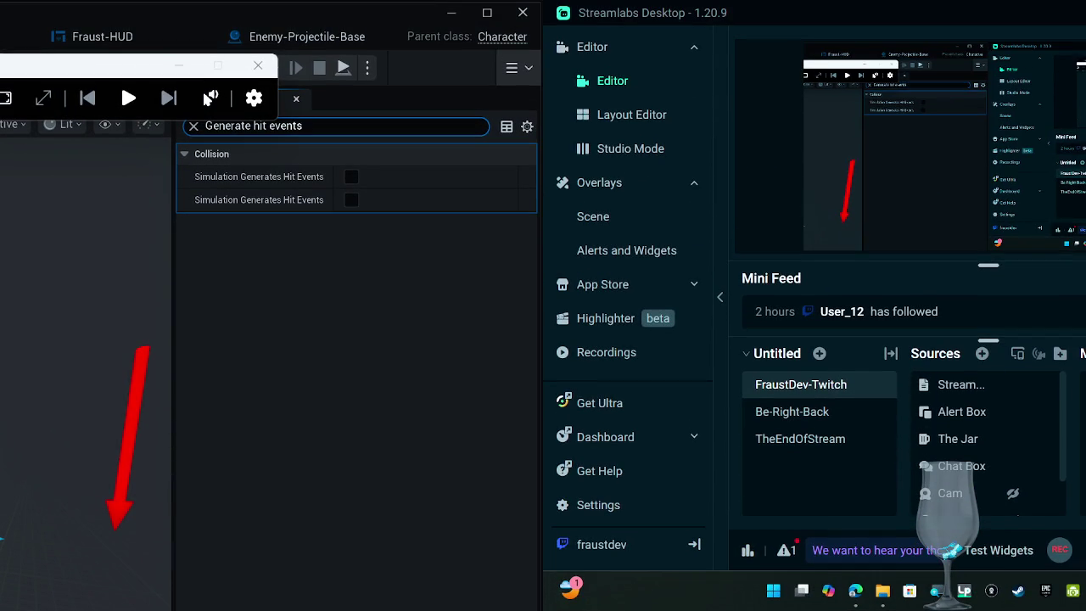
# Step: Enable Simulation Generates Hit Events on both components and compile the Joefraust blueprint
pyautogui.click(351, 177)
pyautogui.click(350, 201)
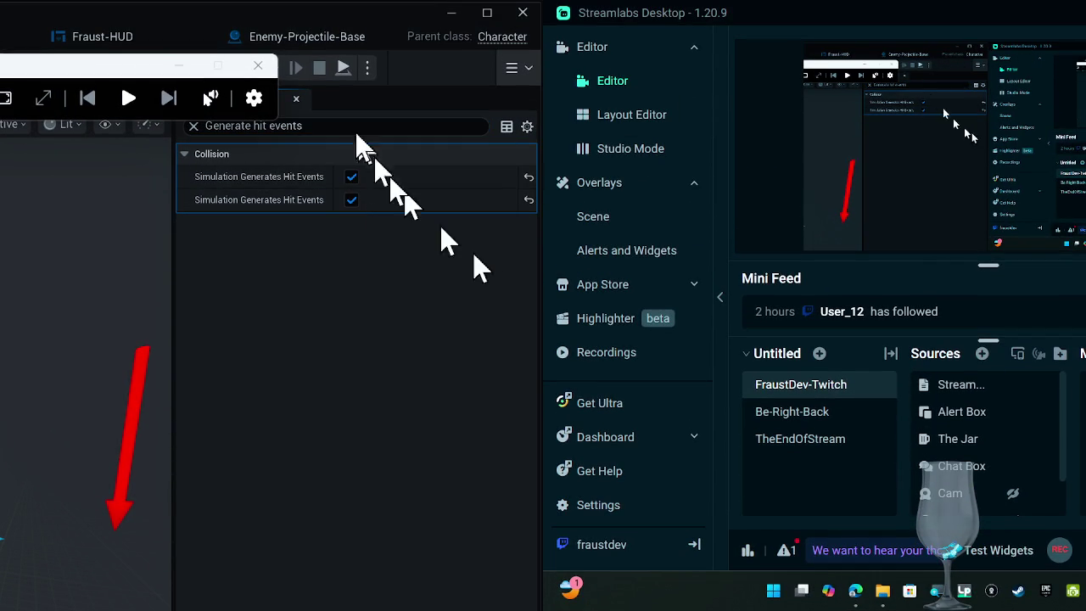
pyautogui.click(262, 63)
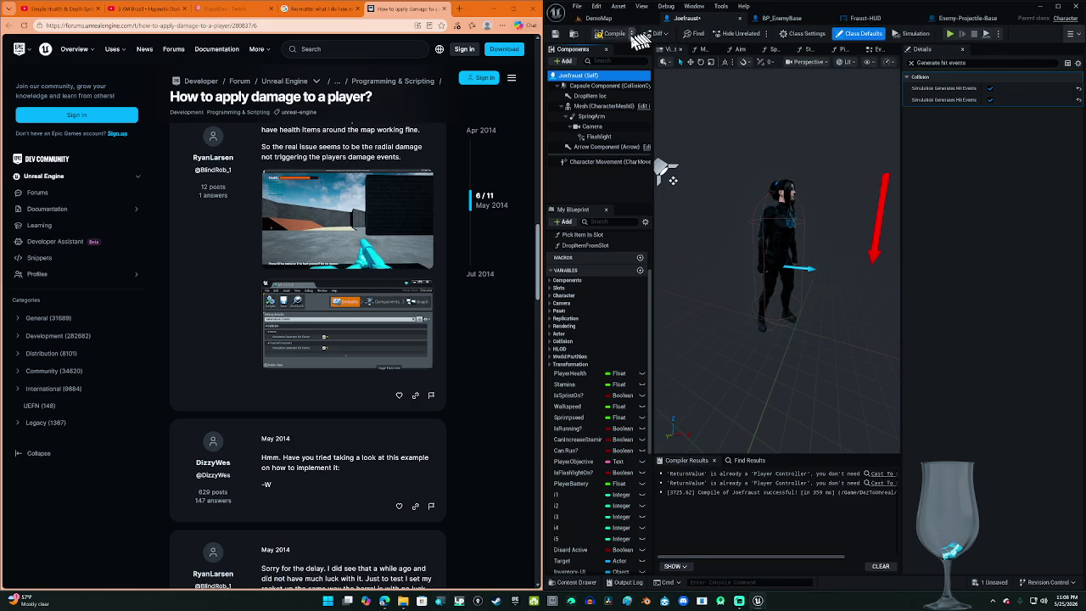
pyautogui.click(618, 34)
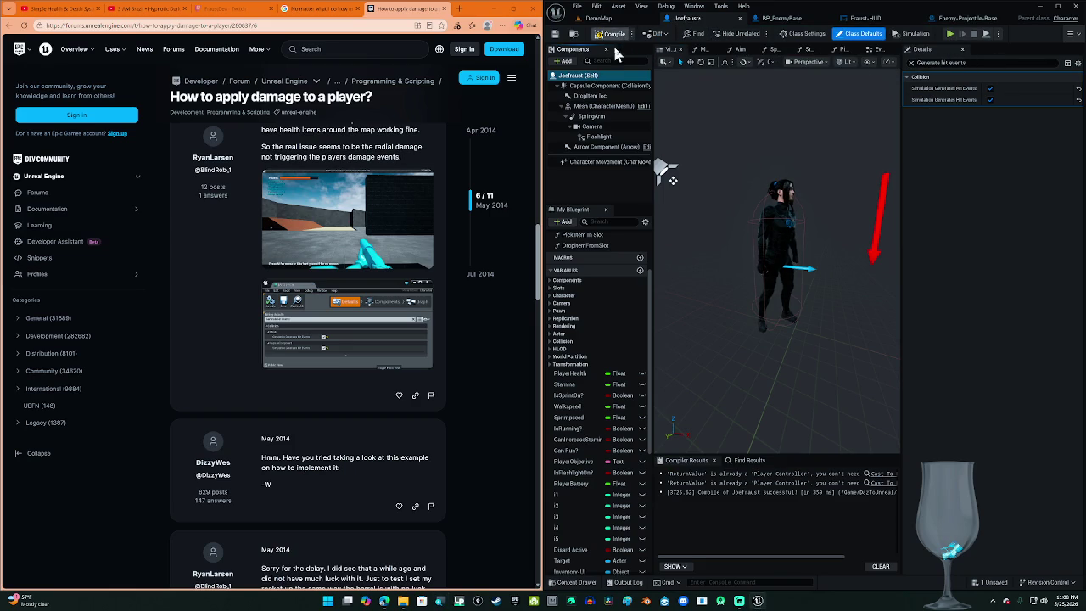
# Step: Clear the mesh's property filter, switch to DemoMap, and start a playtest
pyautogui.click(598, 106)
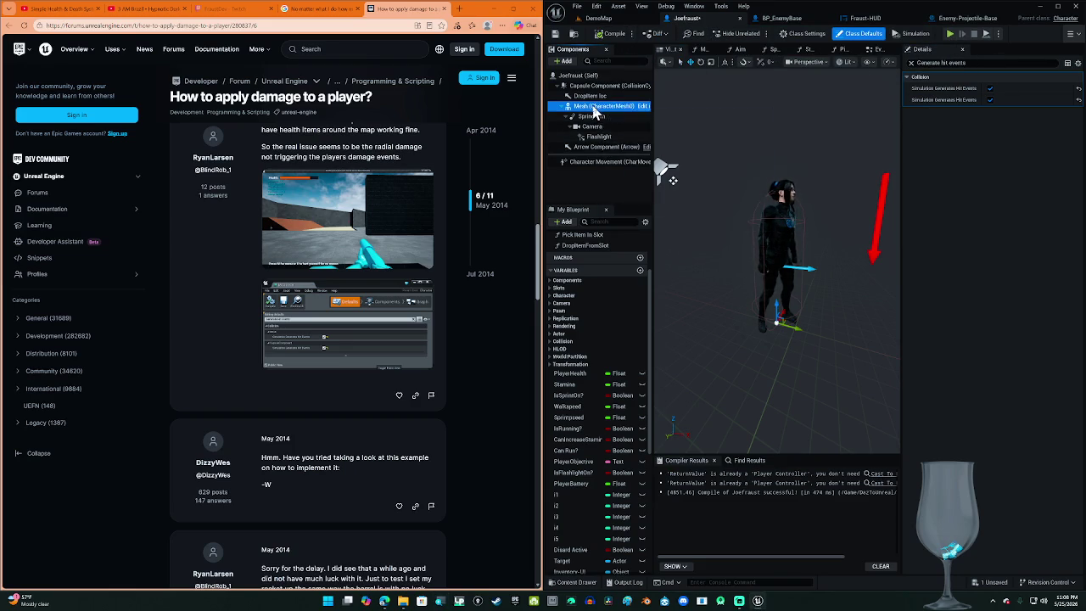
pyautogui.click(911, 63)
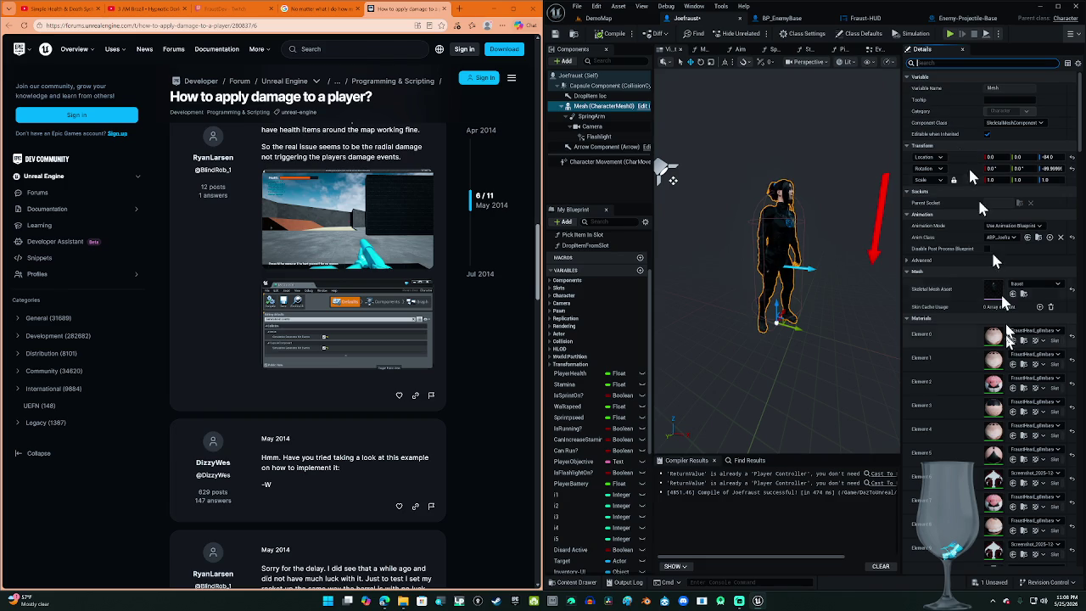
pyautogui.click(606, 19)
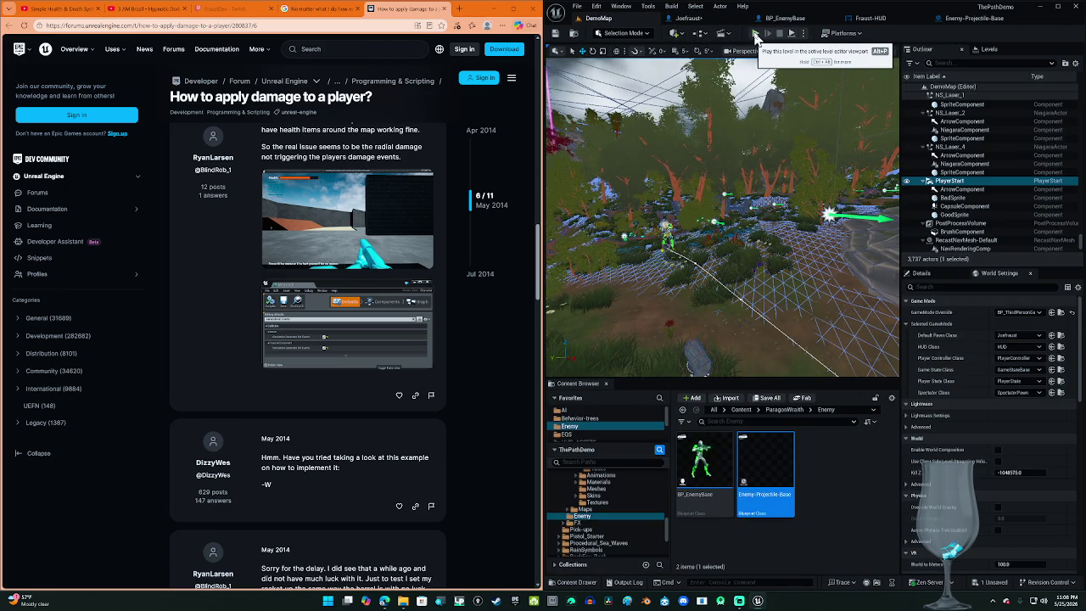
pyautogui.click(757, 37)
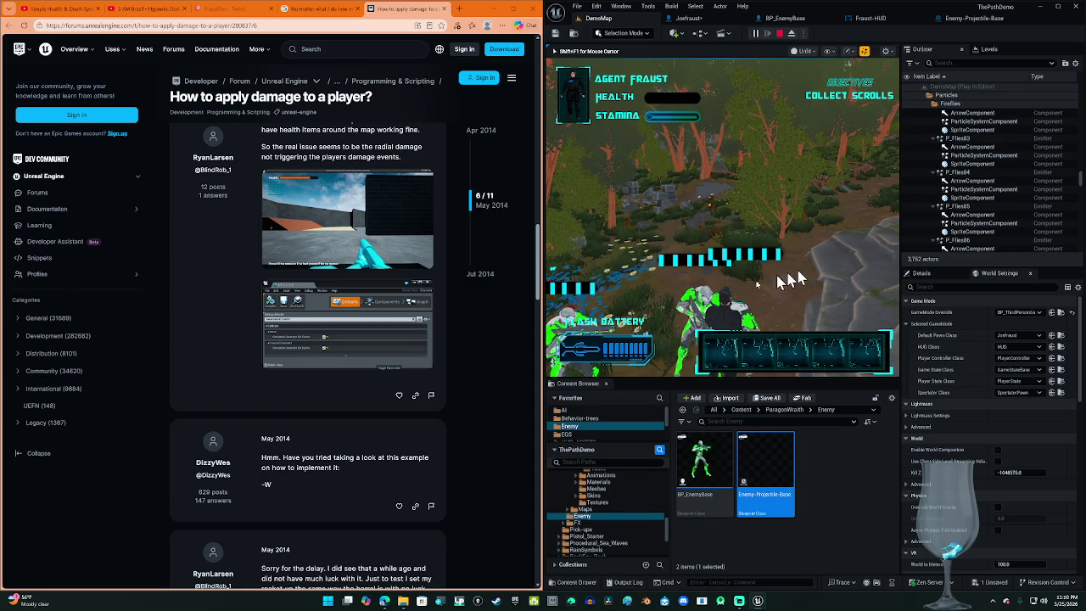
pyautogui.press('Escape')
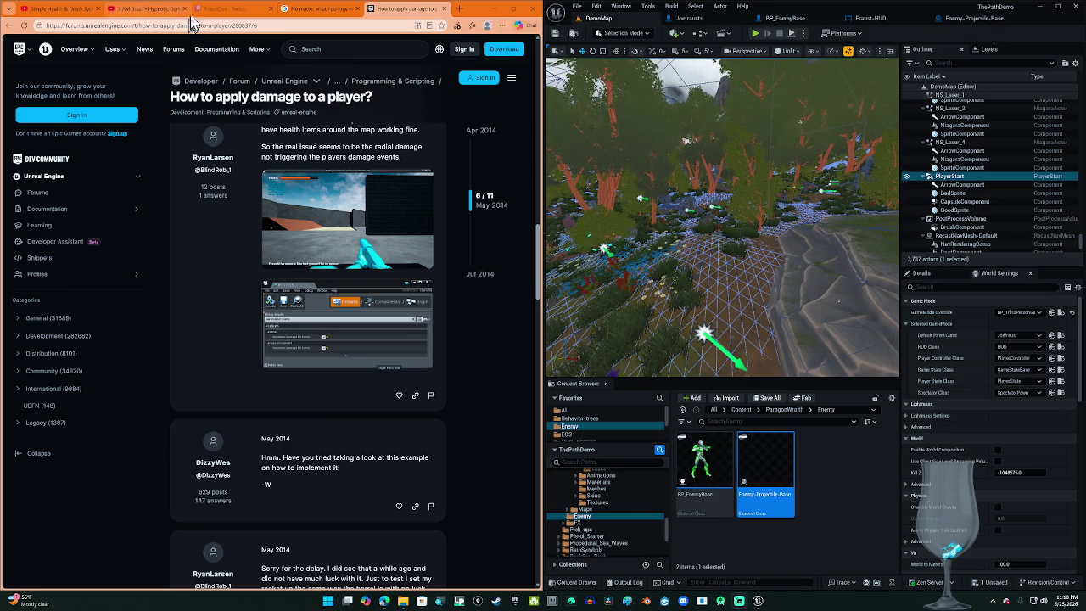
pyautogui.click(222, 9)
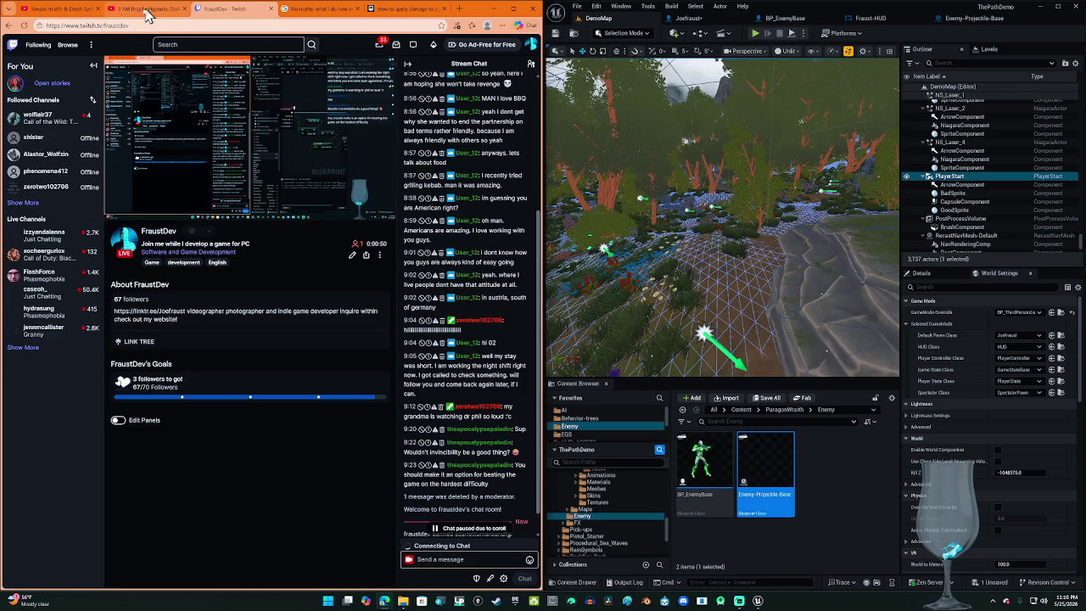
# Step: Reload the Twitch stream player
pyautogui.click(530, 44)
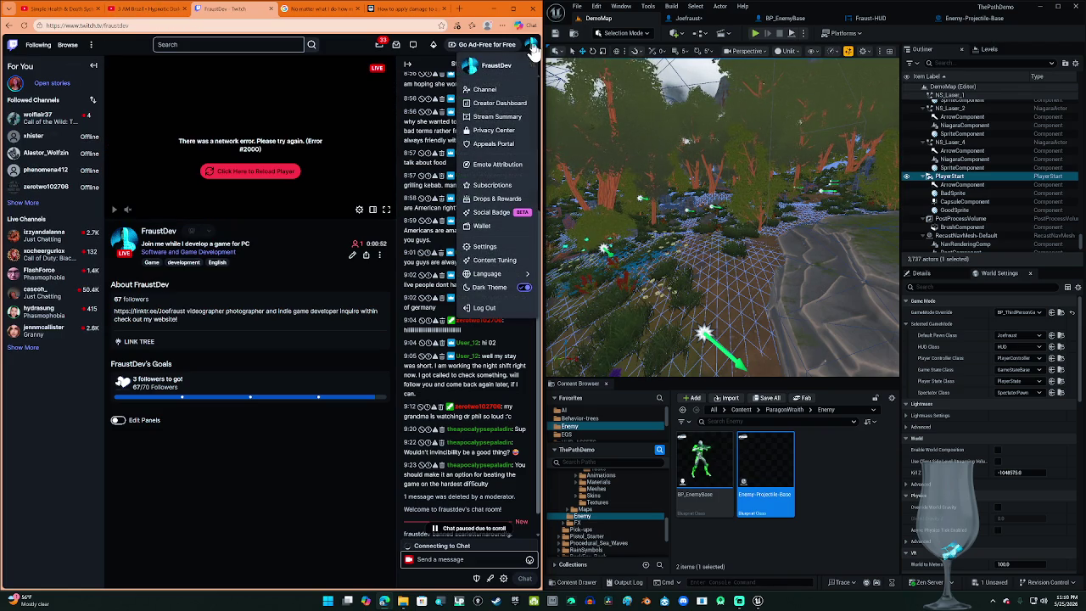
pyautogui.click(252, 175)
pyautogui.click(252, 173)
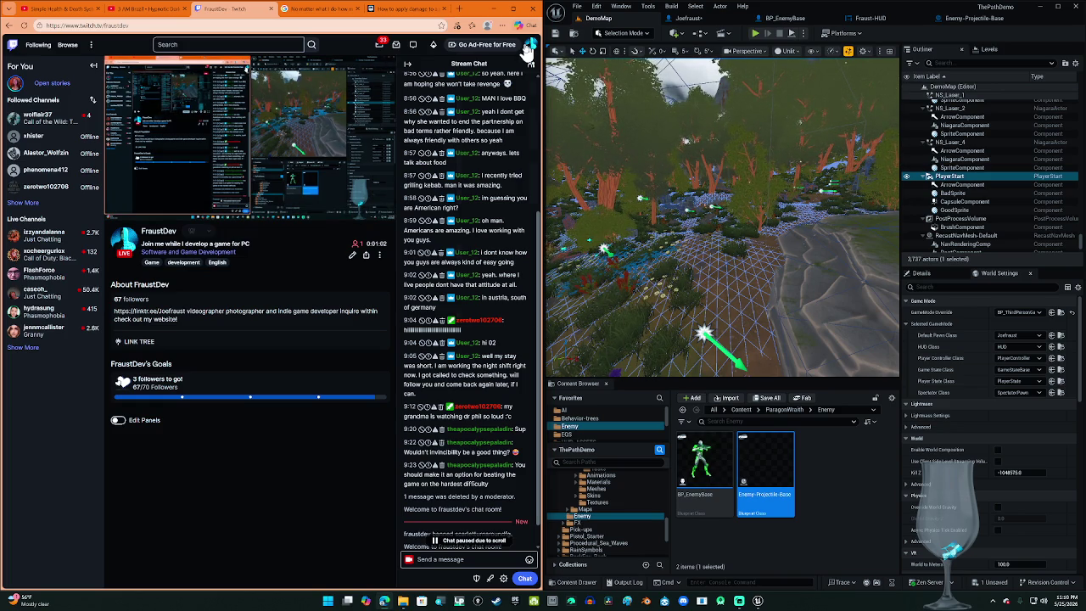
# Step: Go to Stream Summary in the Creator Dashboard and open Content > Video Producer
pyautogui.click(529, 45)
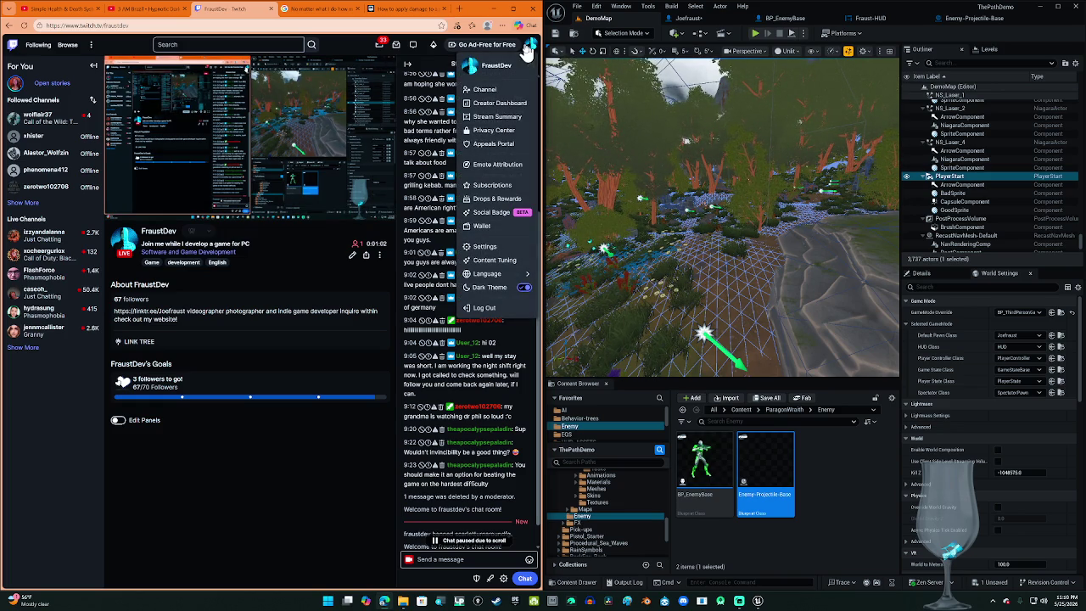
pyautogui.click(505, 102)
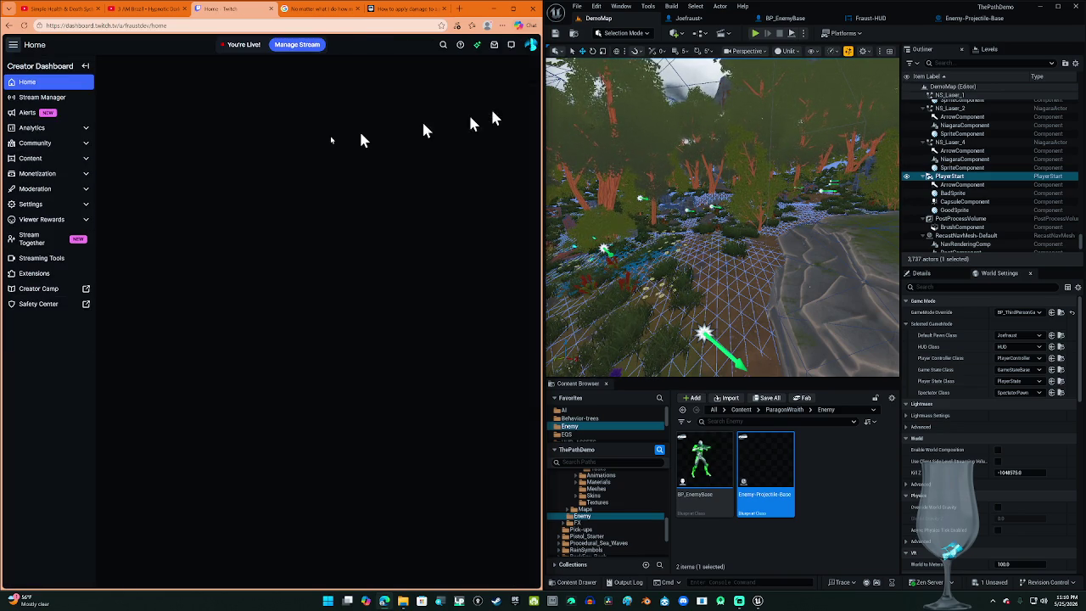
pyautogui.click(59, 159)
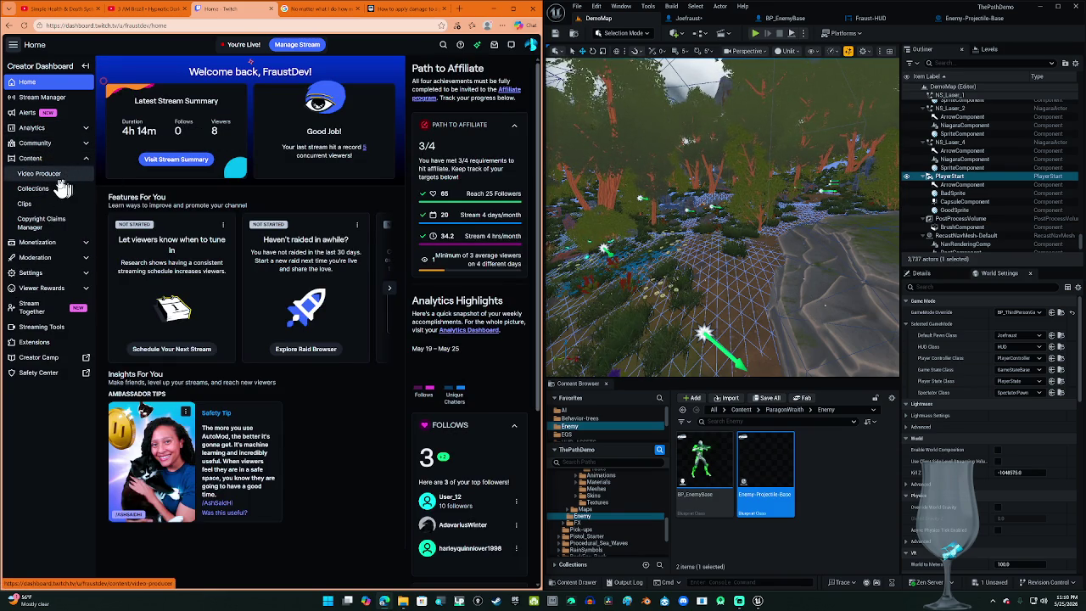
pyautogui.click(59, 180)
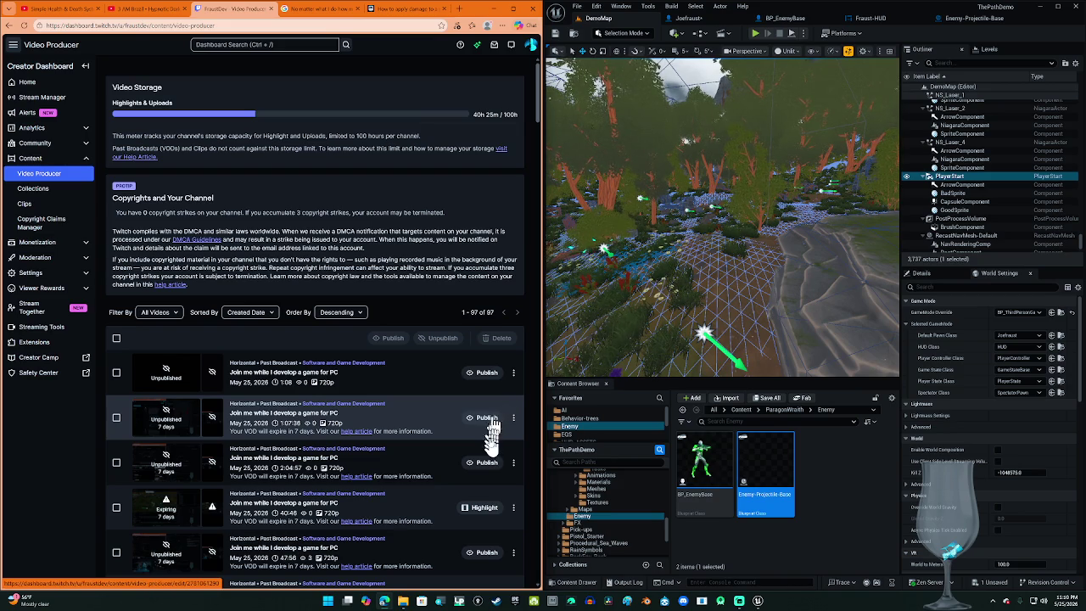
# Step: Publish the 1:07:38 and 2:04:57 past broadcasts, confirming each with Yes
pyautogui.click(486, 462)
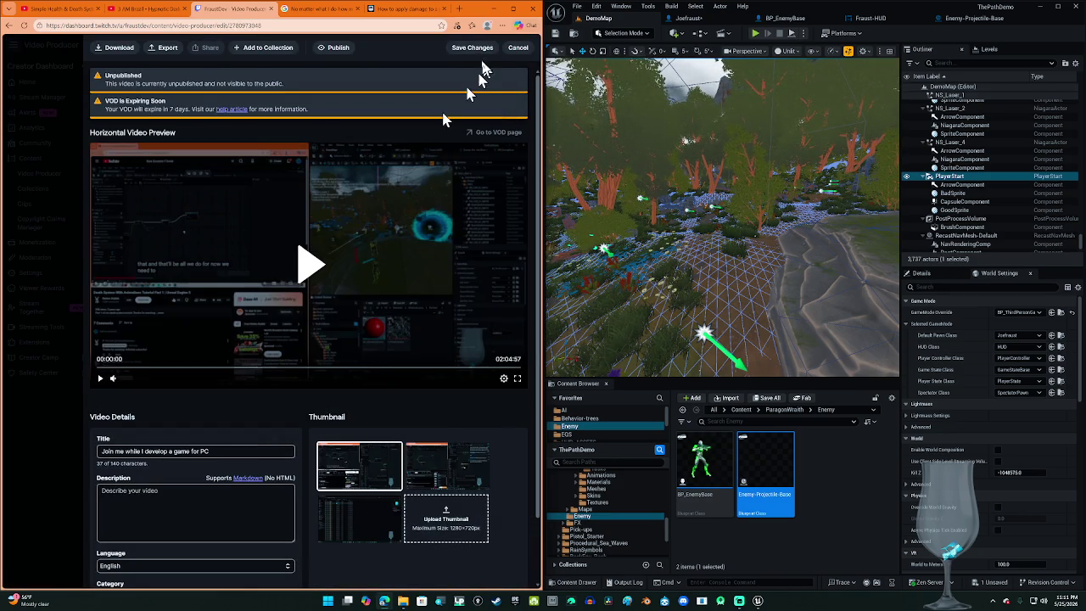
pyautogui.click(474, 48)
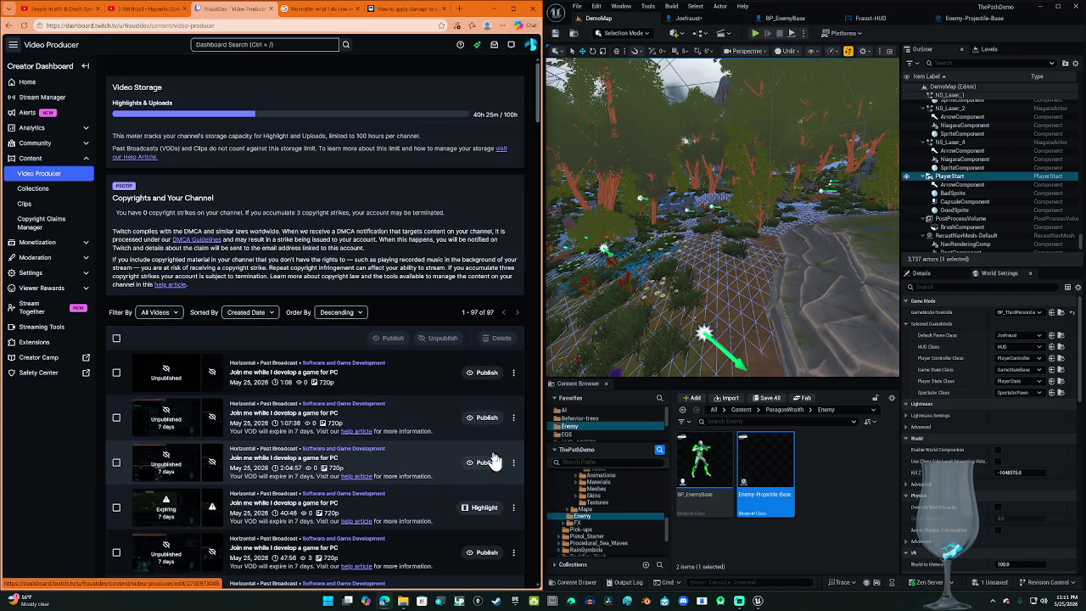
pyautogui.click(487, 462)
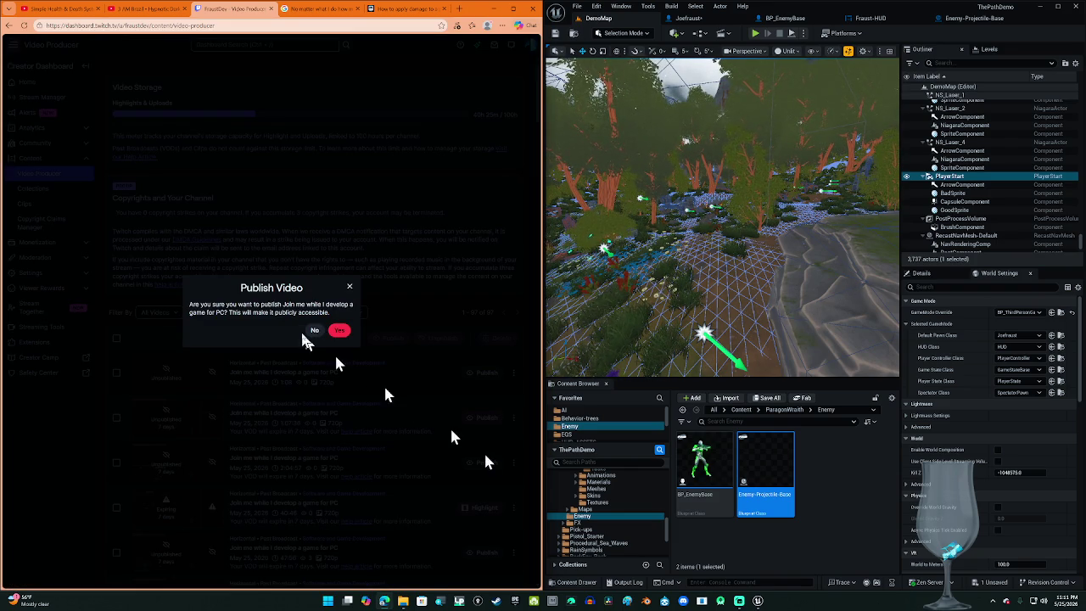
pyautogui.click(341, 329)
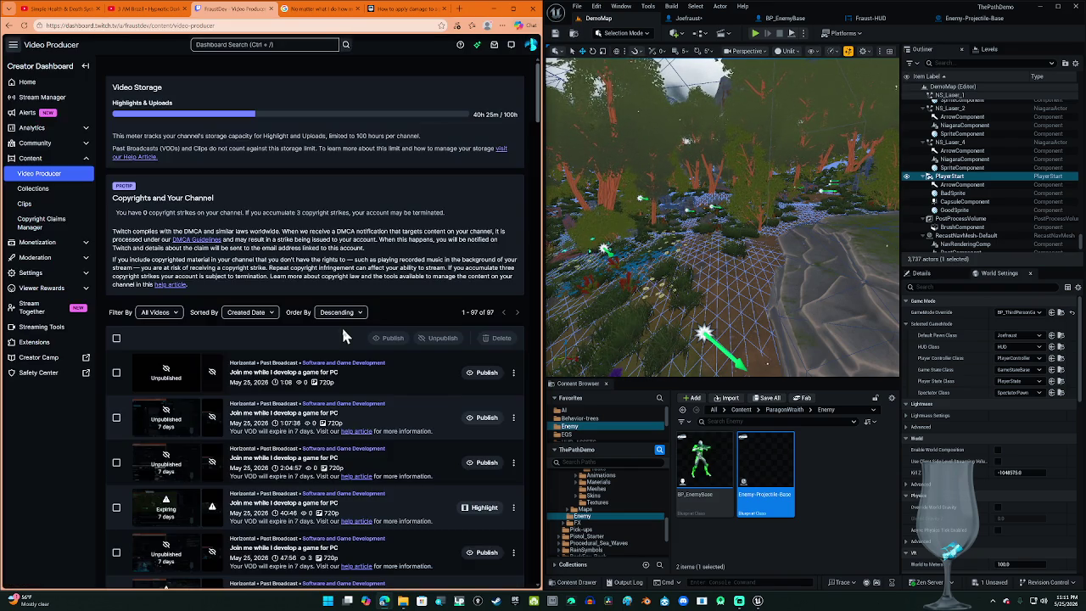
pyautogui.click(482, 422)
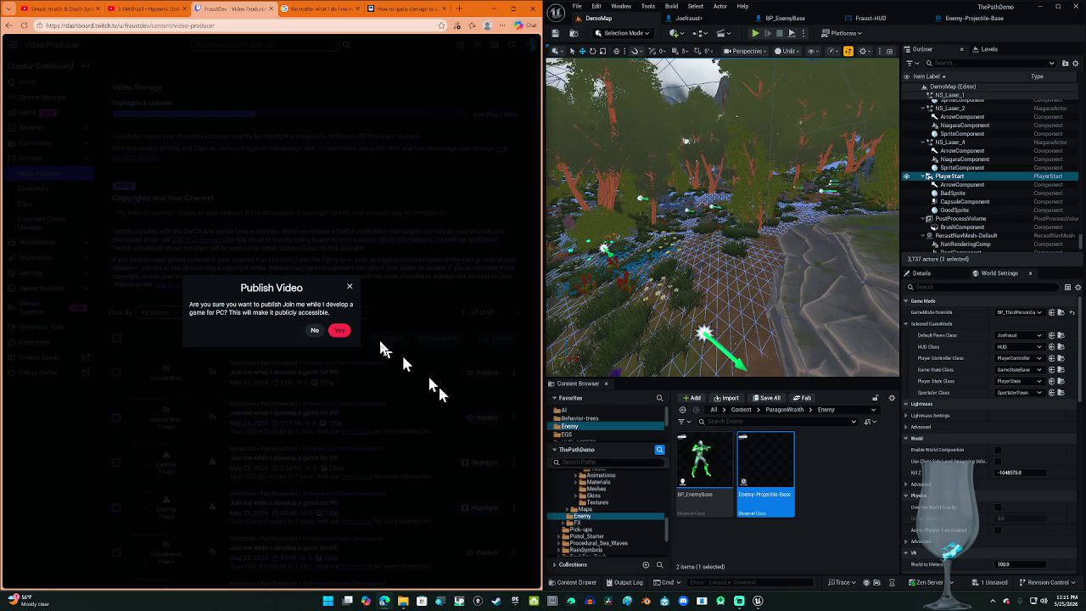
pyautogui.click(339, 335)
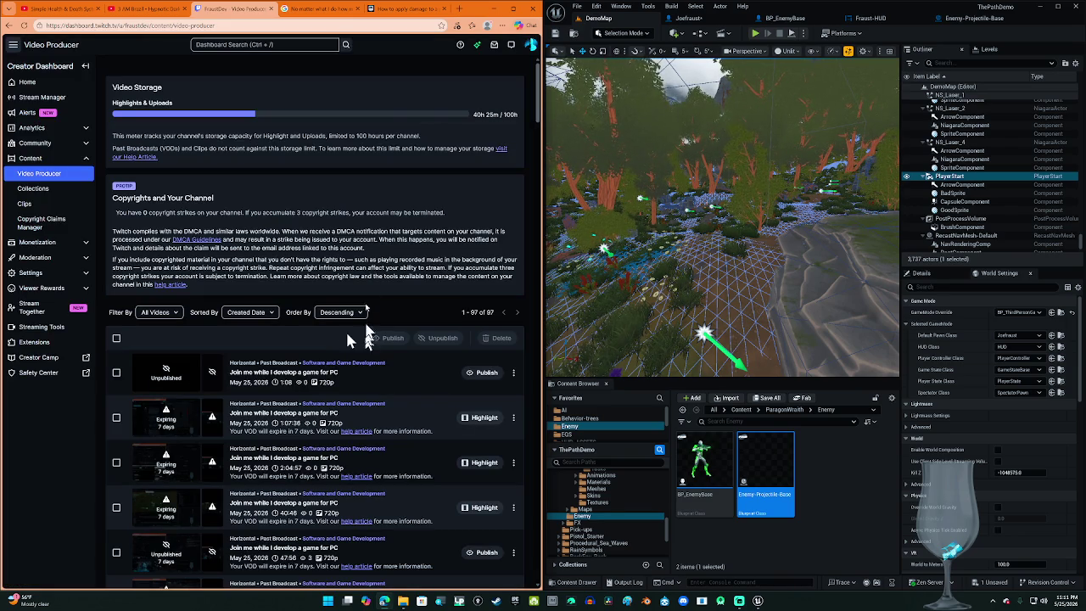
# Step: Return to the main Twitch site and channel page, then switch to the 3 AM Brazil tab
pyautogui.click(531, 44)
pyautogui.click(510, 88)
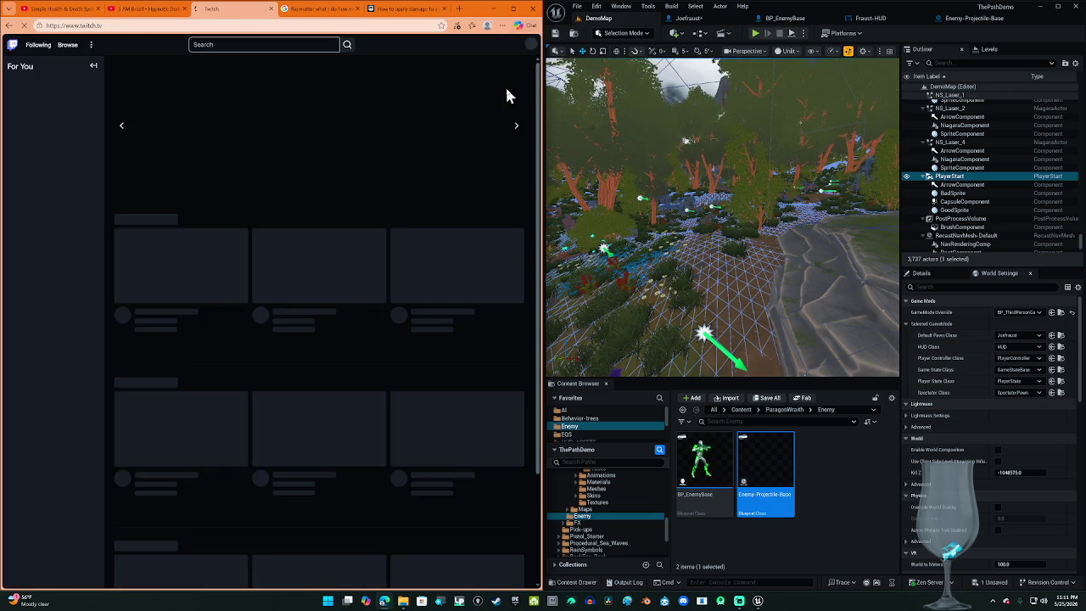
pyautogui.click(531, 44)
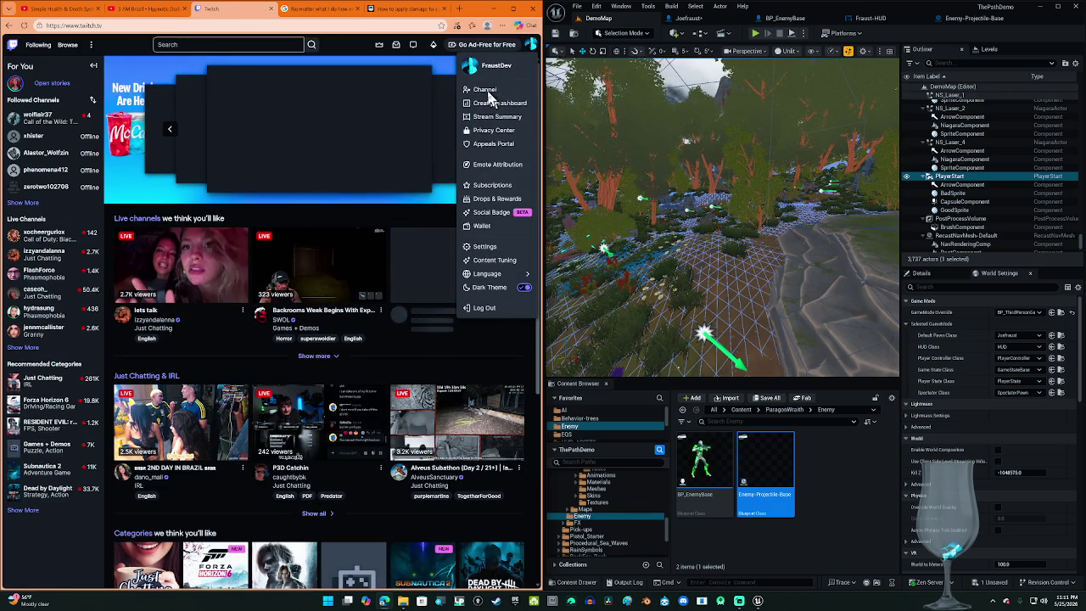
pyautogui.click(486, 86)
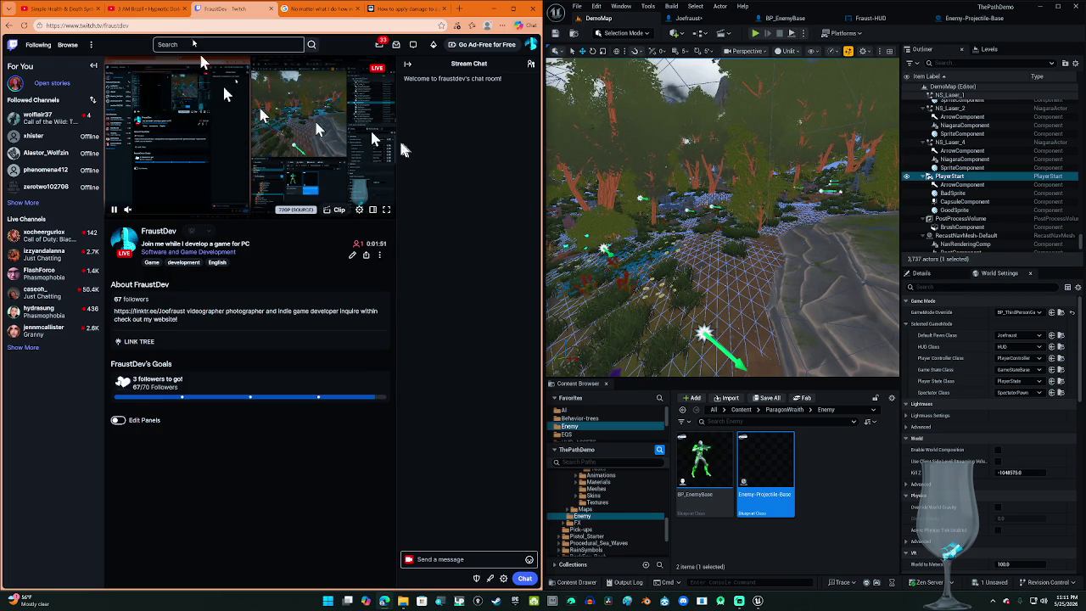
pyautogui.click(153, 8)
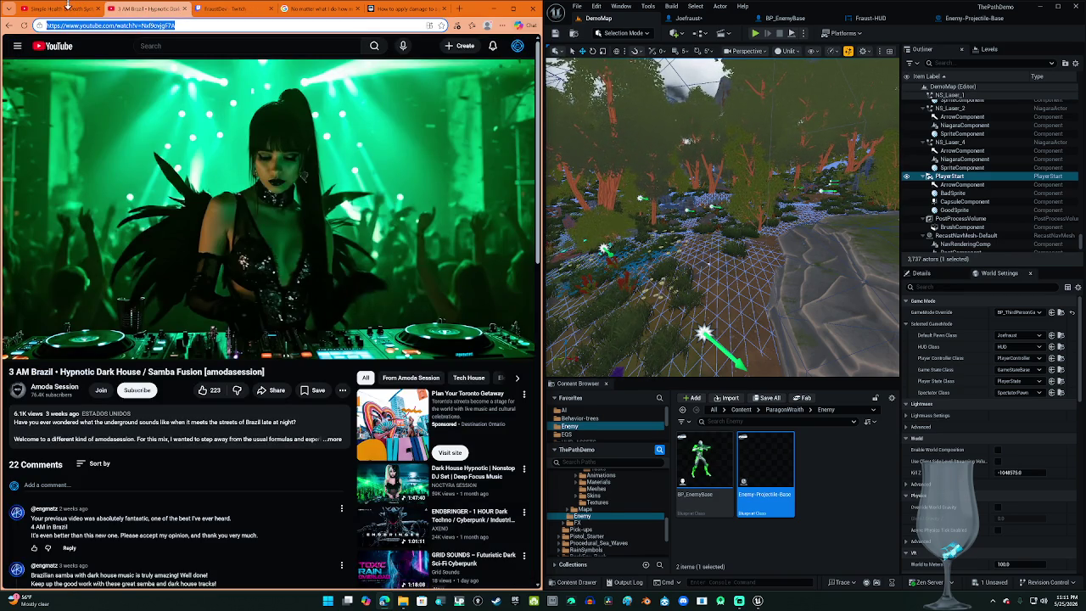
# Step: Switch to the Simple Health & Death System tutorial and close the 3 AM Brazil tab
pyautogui.click(74, 12)
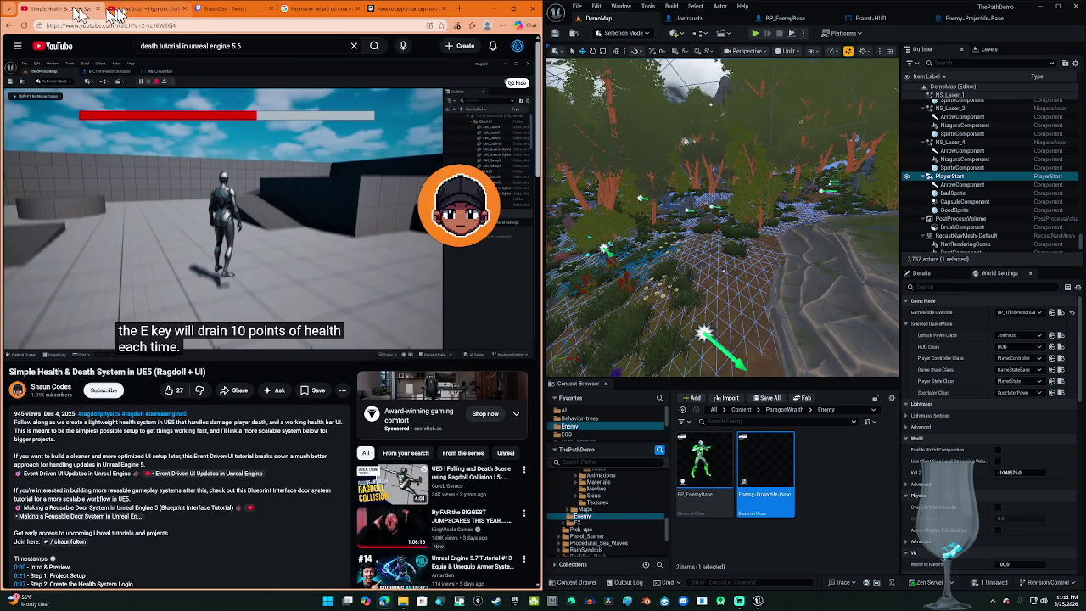
pyautogui.click(184, 10)
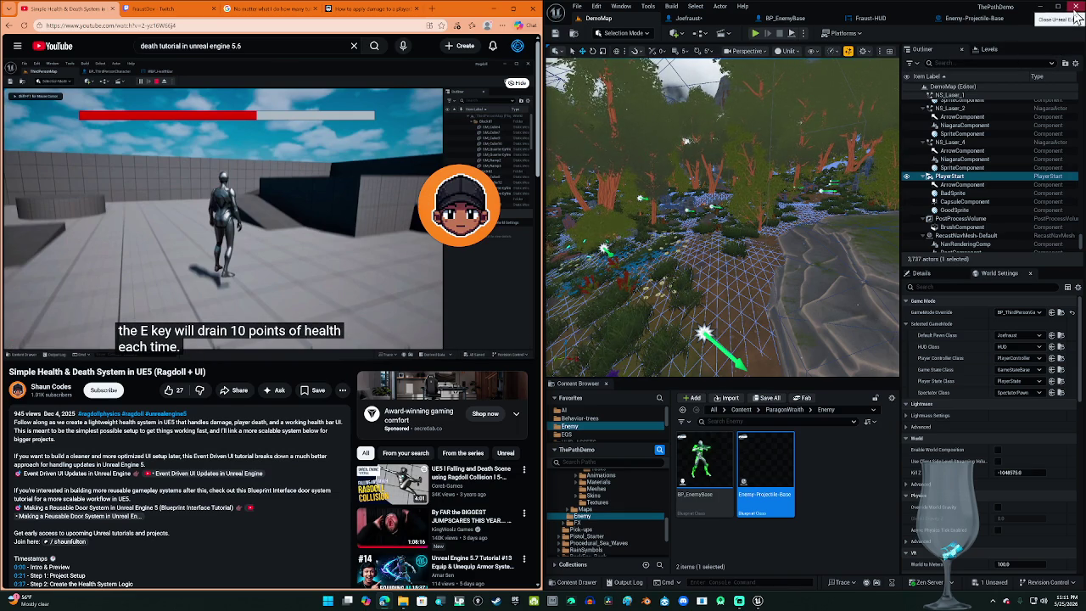
pyautogui.click(577, 6)
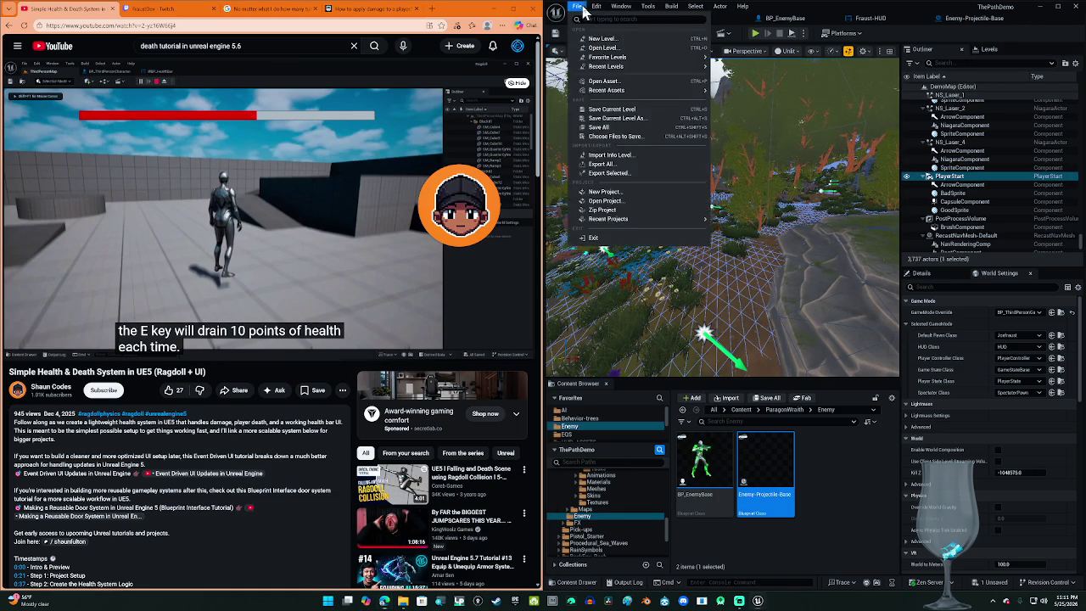
# Step: Save the current level, quit Unreal Engine, and launch the Epic Games Launcher
pyautogui.moveTo(608, 219)
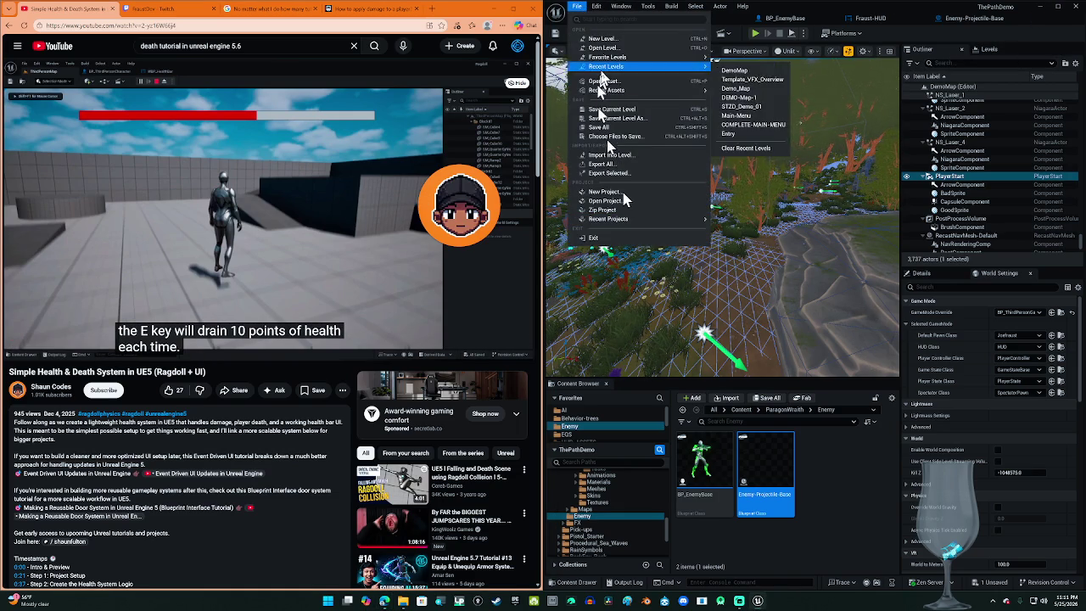
pyautogui.click(610, 113)
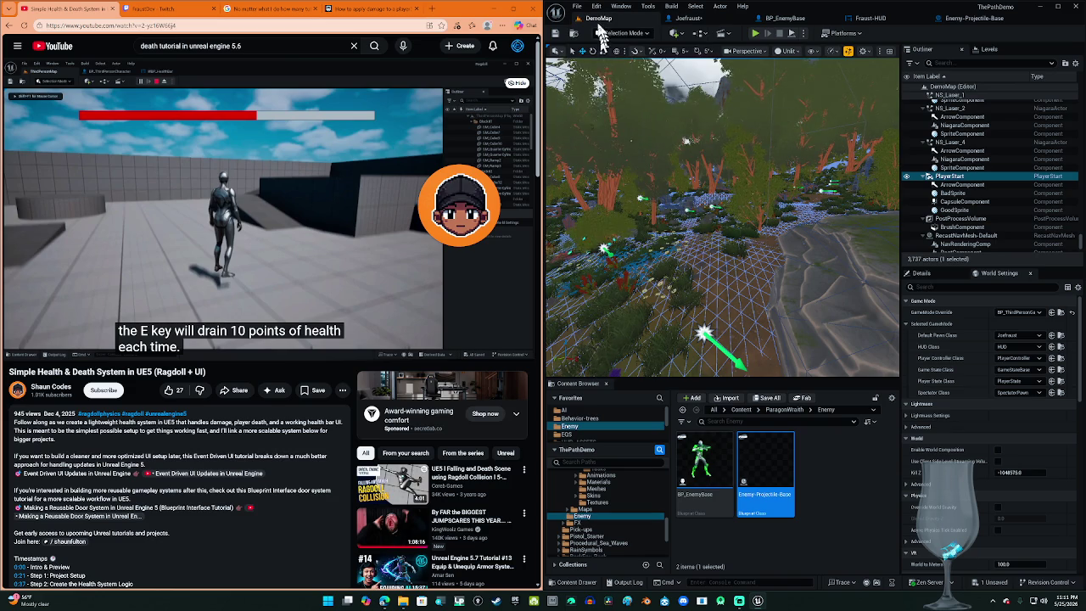
pyautogui.click(577, 6)
pyautogui.click(604, 113)
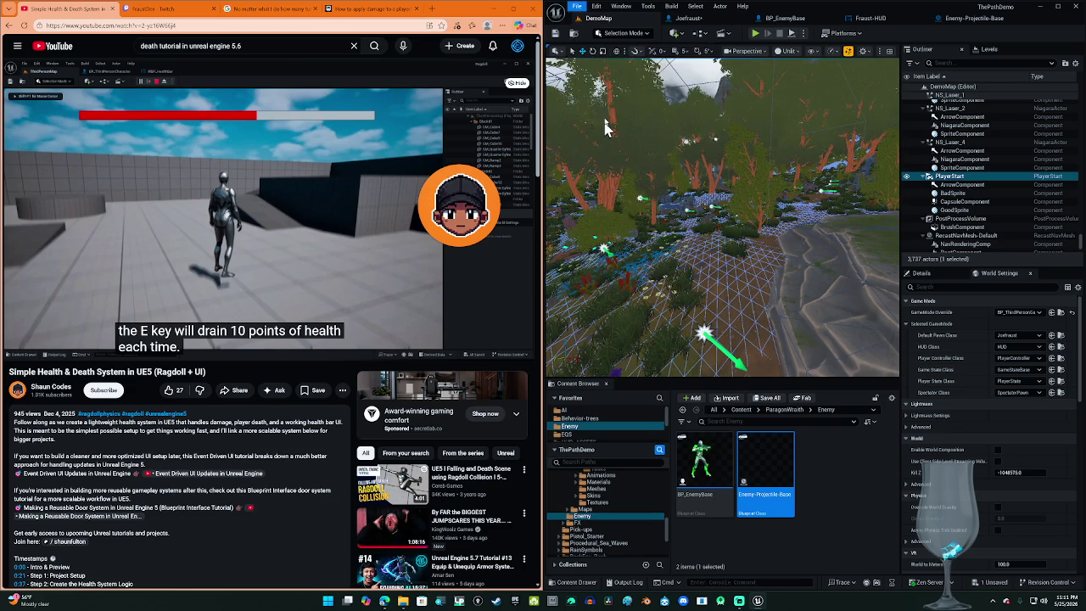
pyautogui.click(1069, 10)
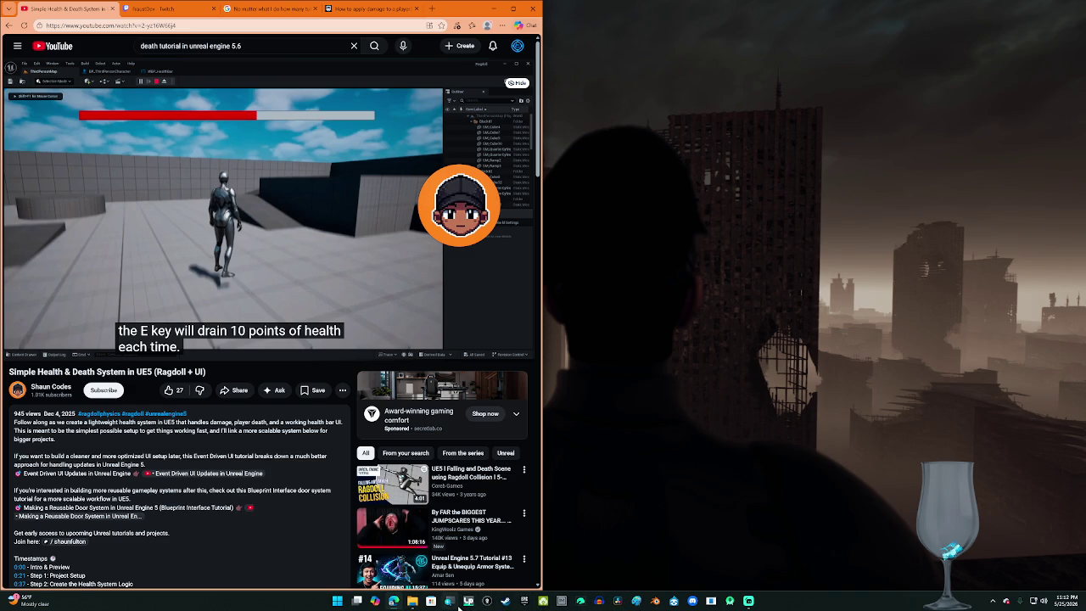
pyautogui.click(523, 601)
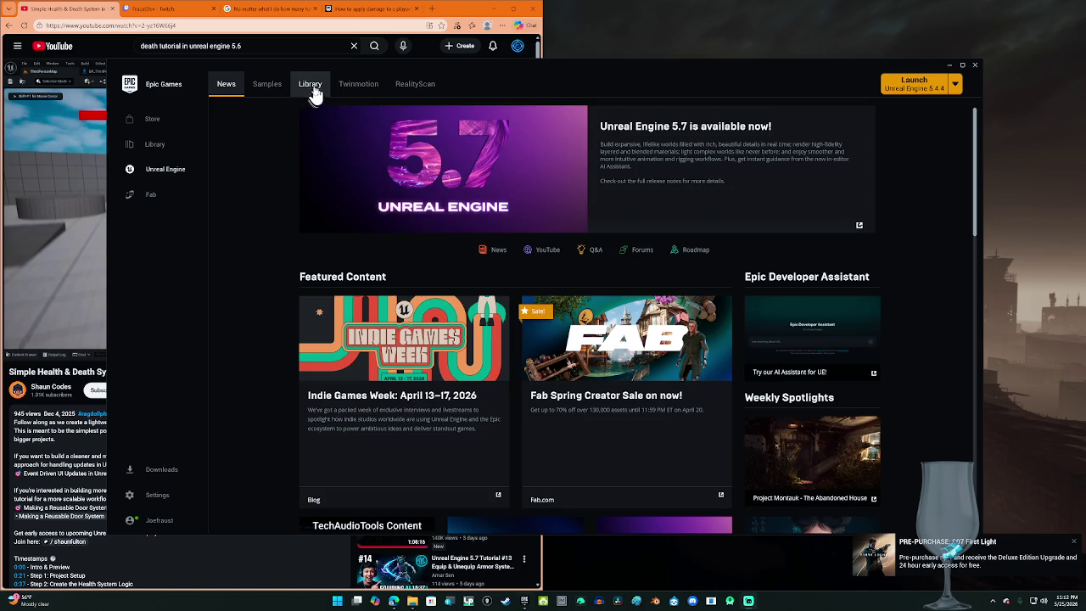
# Step: Open ThePathDemo from the Library's My Projects, then minimize the launcher while it loads
pyautogui.click(311, 88)
pyautogui.scroll(-2, 351, 348)
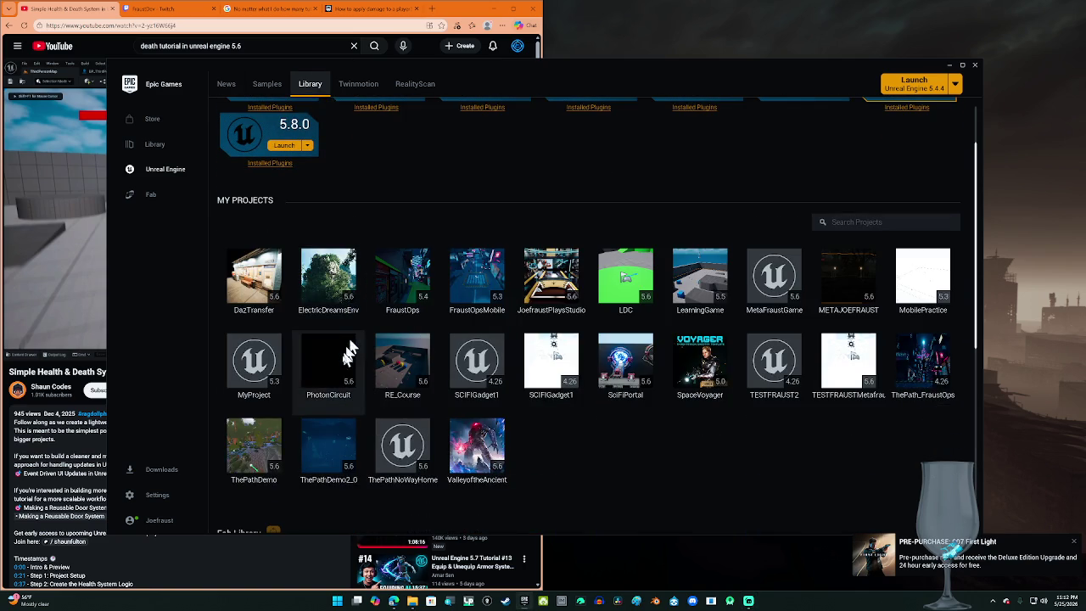
pyautogui.rightClick(272, 449)
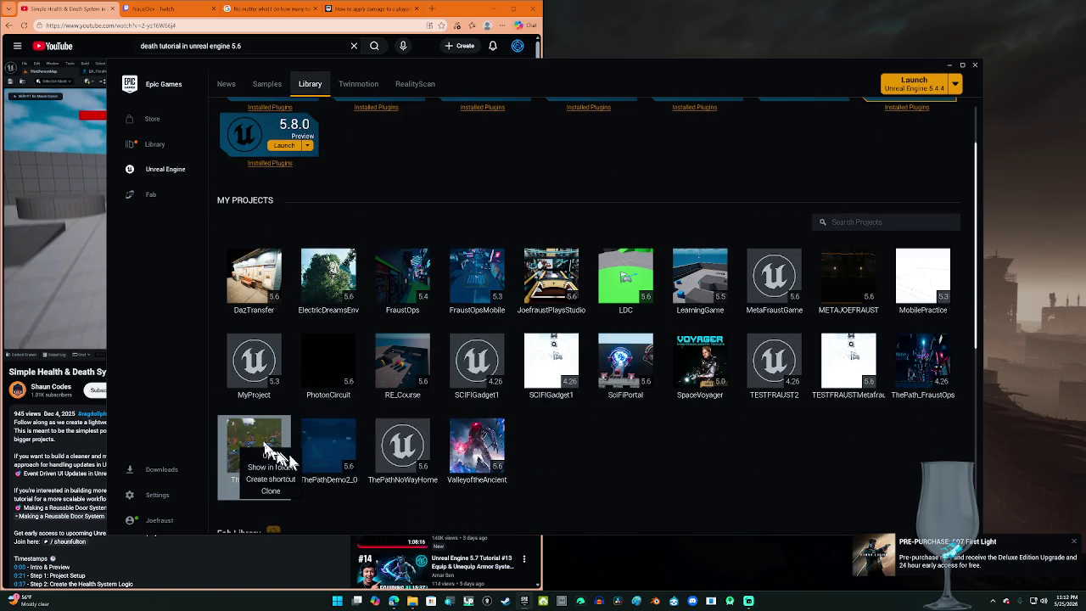
pyautogui.click(285, 456)
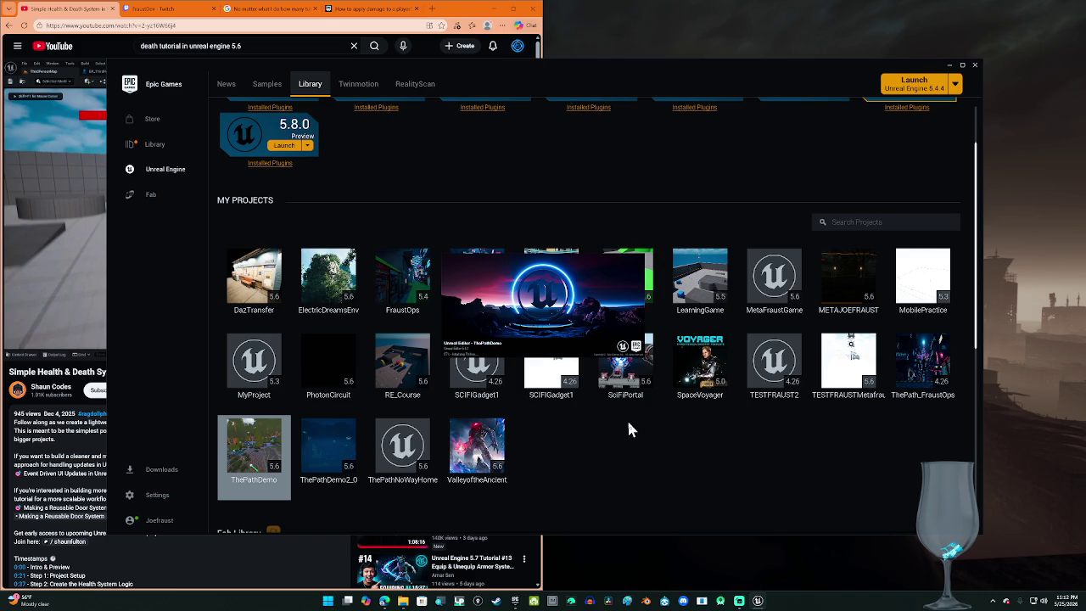
pyautogui.click(948, 65)
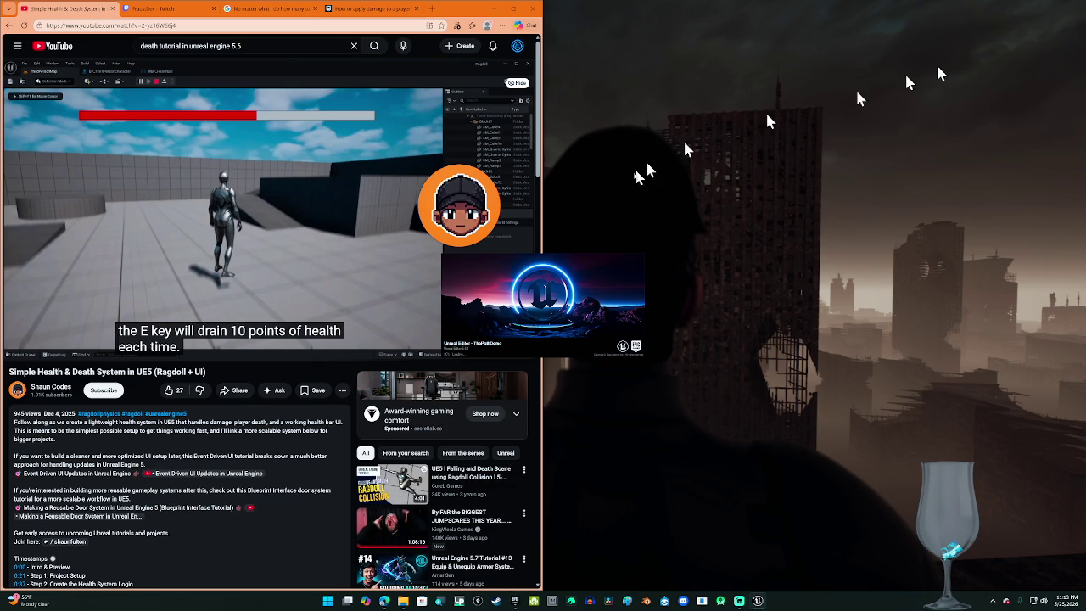
# Step: Move the loading editor to the right half of the screen and show the DemoMap level
pyautogui.moveTo(543, 288); pyautogui.dragTo(694, 251)
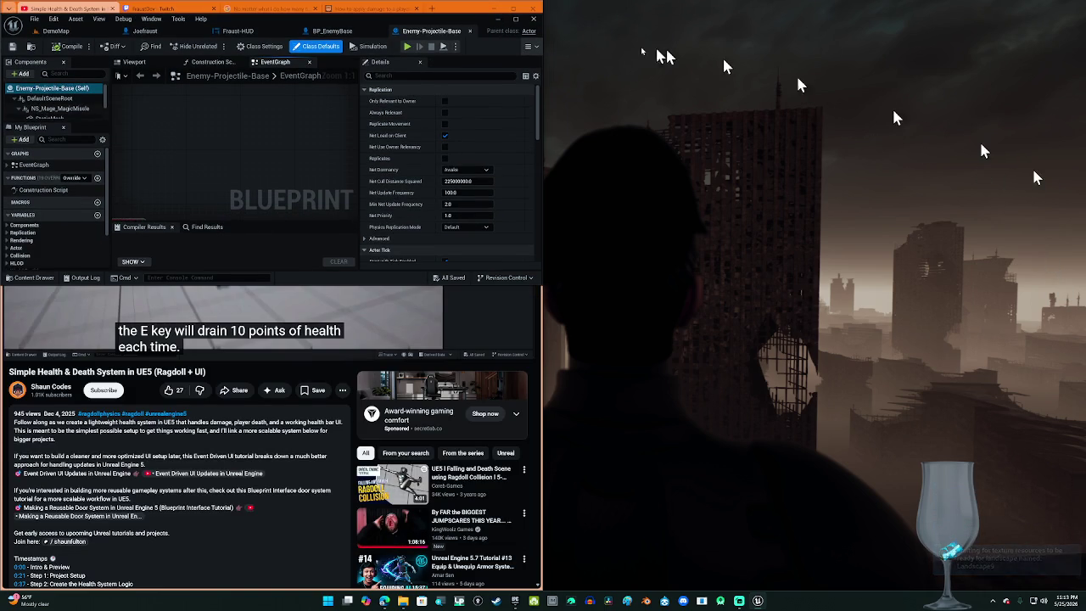
pyautogui.moveTo(492, 19)
pyautogui.mouseDown()
pyautogui.moveTo(869, 128)
pyautogui.moveTo(1085, 140)
pyautogui.mouseUp()
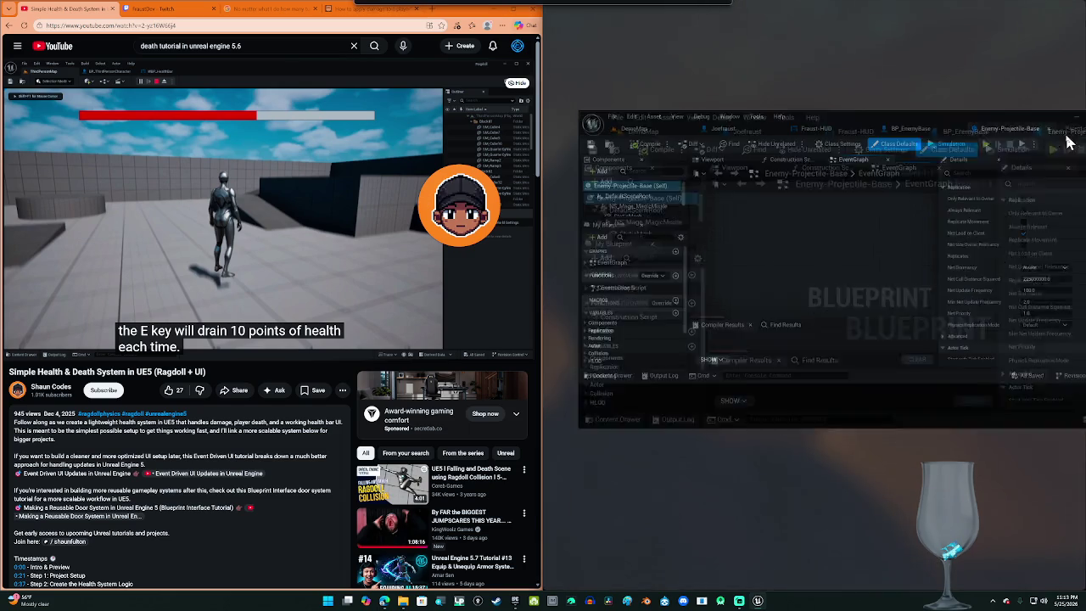
pyautogui.click(587, 18)
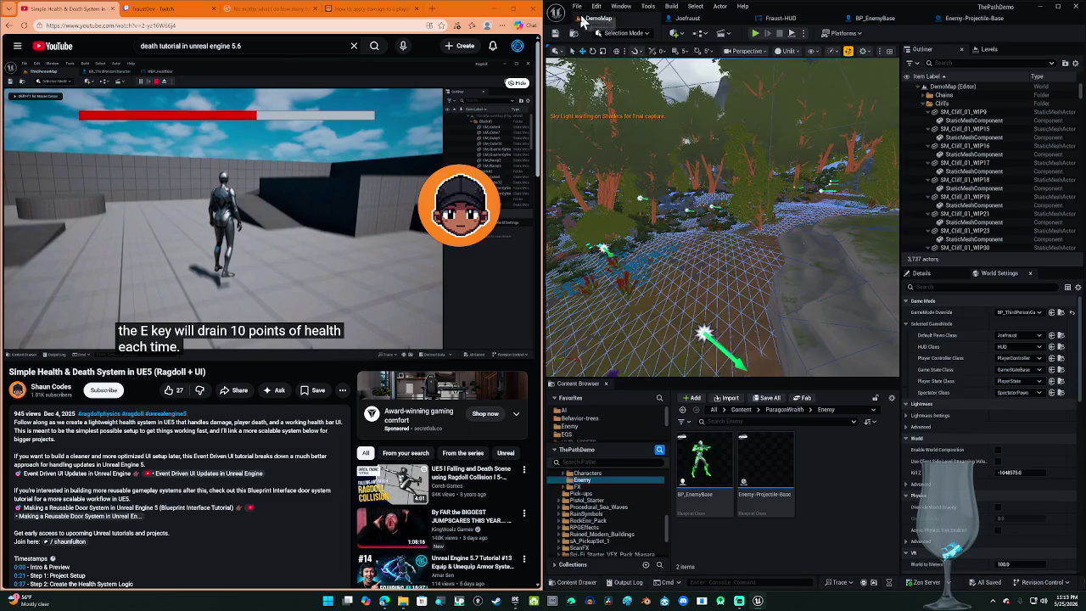
pyautogui.click(755, 35)
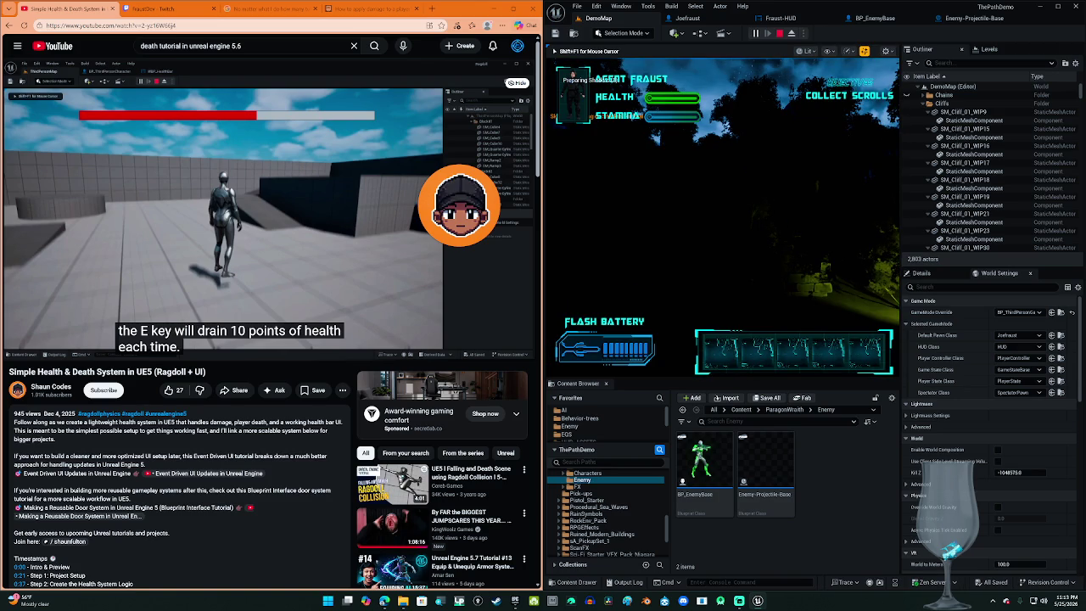
pyautogui.press('F2')
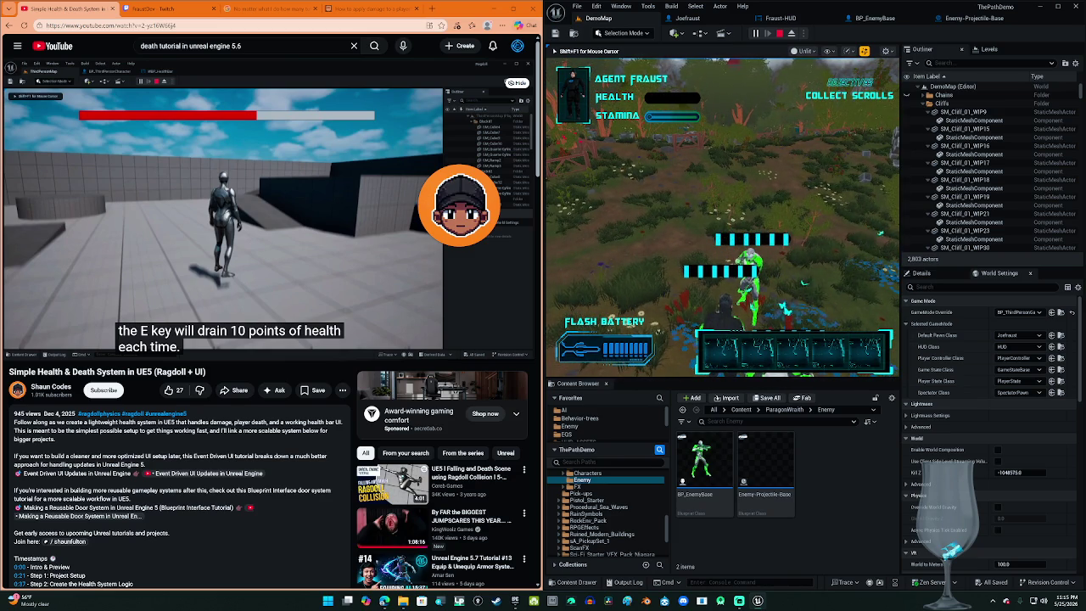
pyautogui.press('Escape')
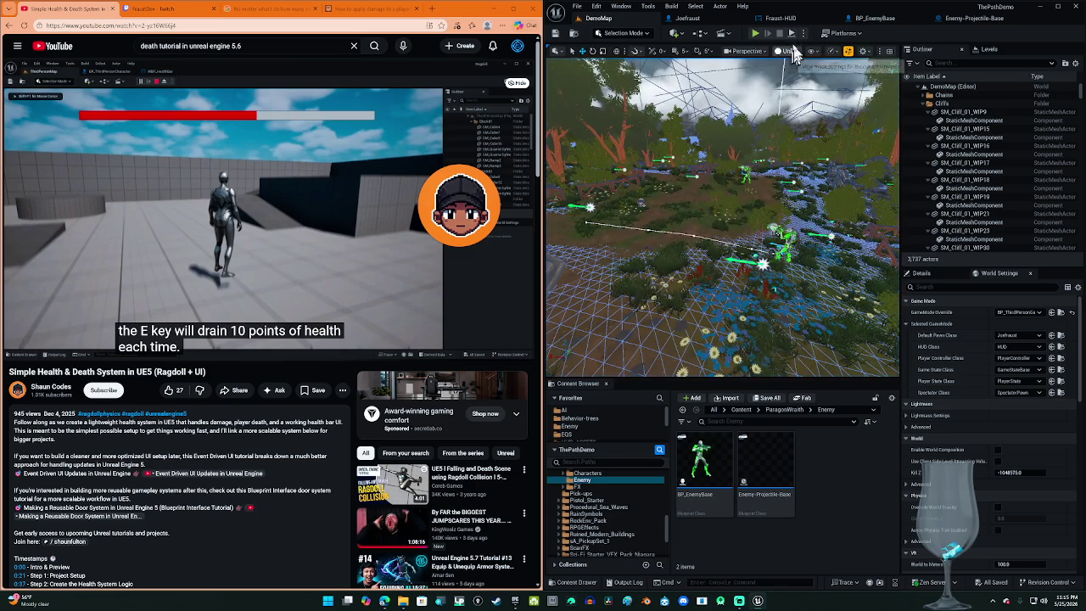
# Step: Inspect BP_EnemyBase's Event BeginPlay, Sequence and Attack nodes, then bring up the Joefraust blueprint
pyautogui.click(878, 17)
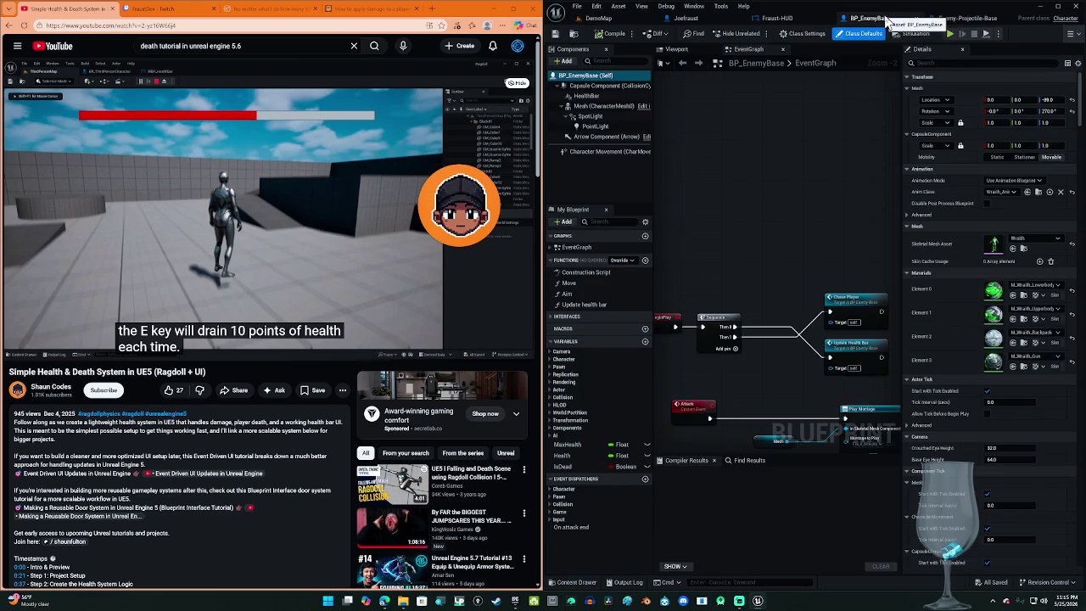
pyautogui.scroll(2, 788, 211)
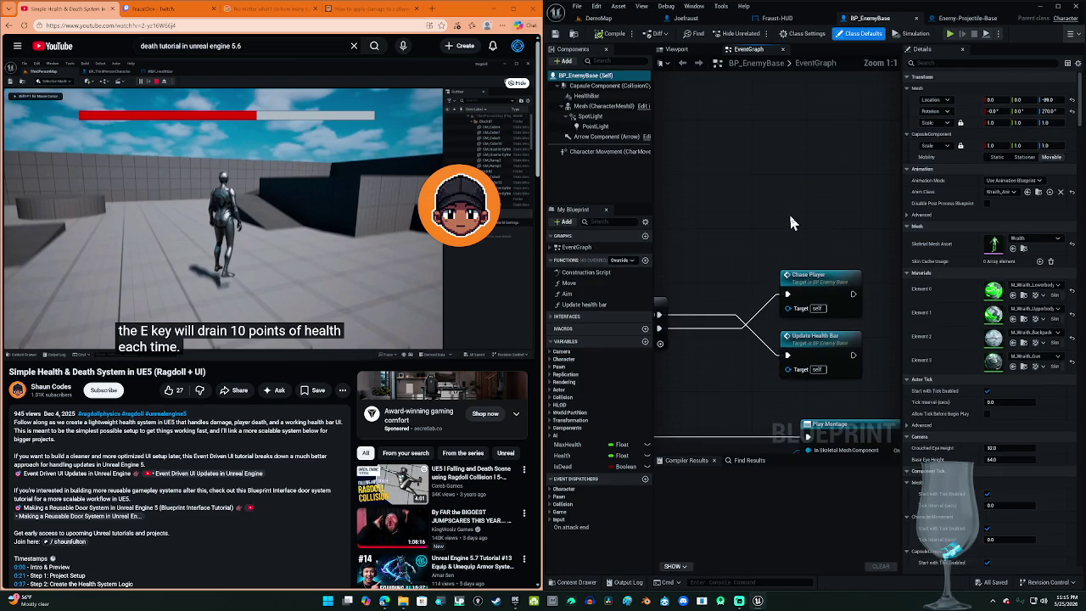
pyautogui.moveTo(758, 238)
pyautogui.mouseDown()
pyautogui.moveTo(833, 212)
pyautogui.moveTo(906, 211)
pyautogui.moveTo(753, 182)
pyautogui.mouseUp()
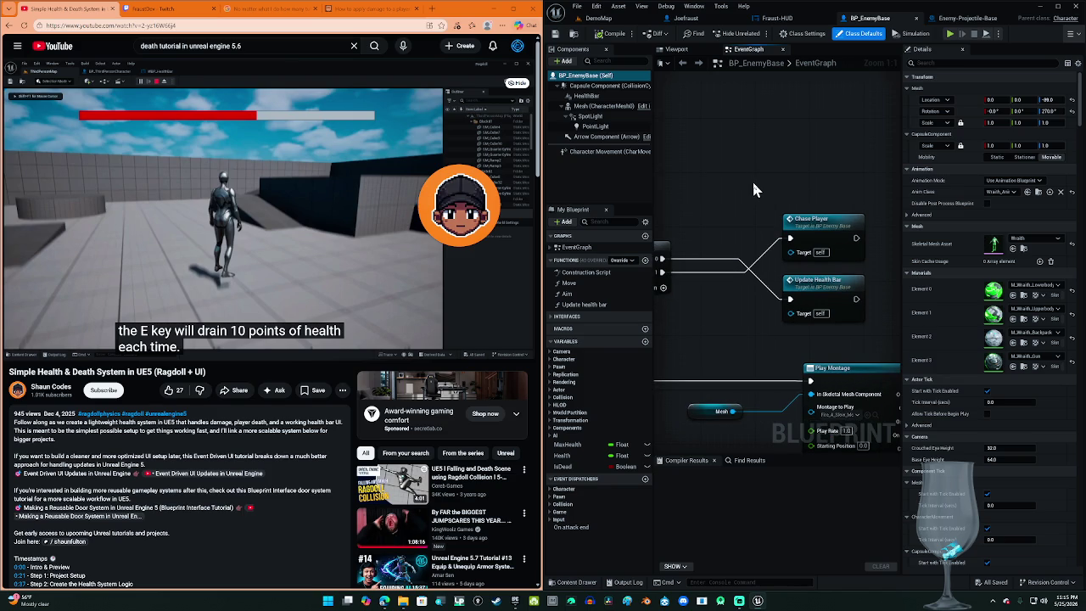
pyautogui.moveTo(762, 370); pyautogui.dragTo(760, 273)
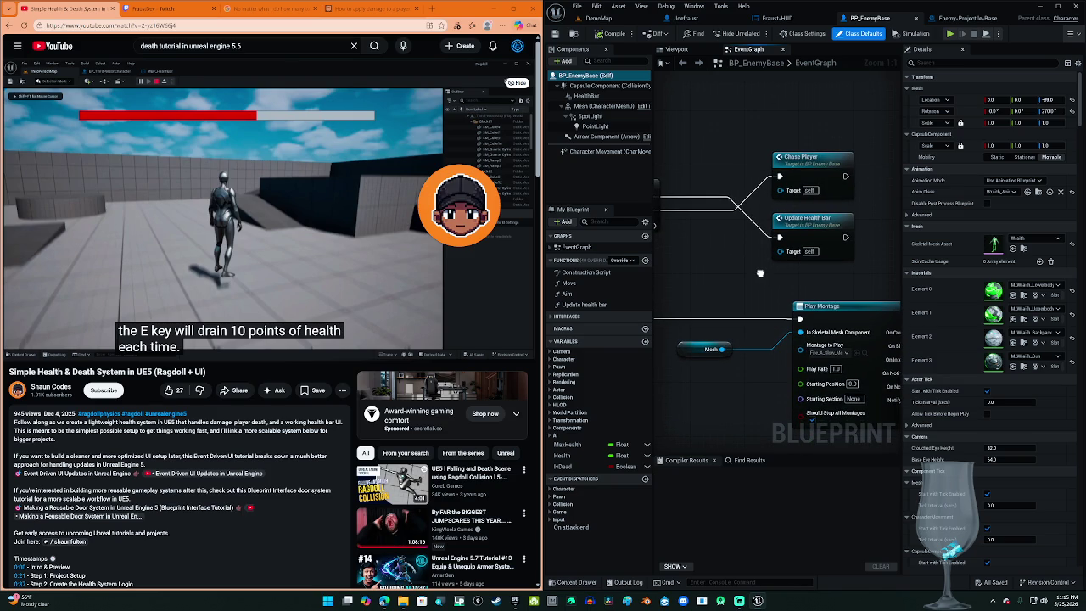
pyautogui.moveTo(752, 345)
pyautogui.mouseDown()
pyautogui.moveTo(868, 360)
pyautogui.moveTo(669, 316)
pyautogui.moveTo(628, 322)
pyautogui.moveTo(822, 363)
pyautogui.mouseUp()
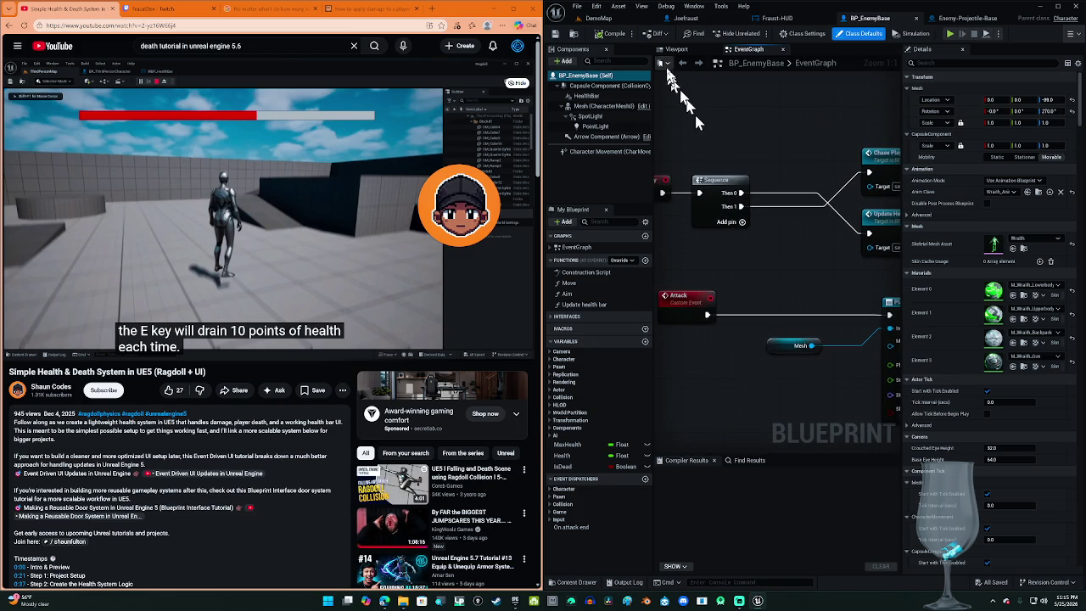
pyautogui.click(692, 20)
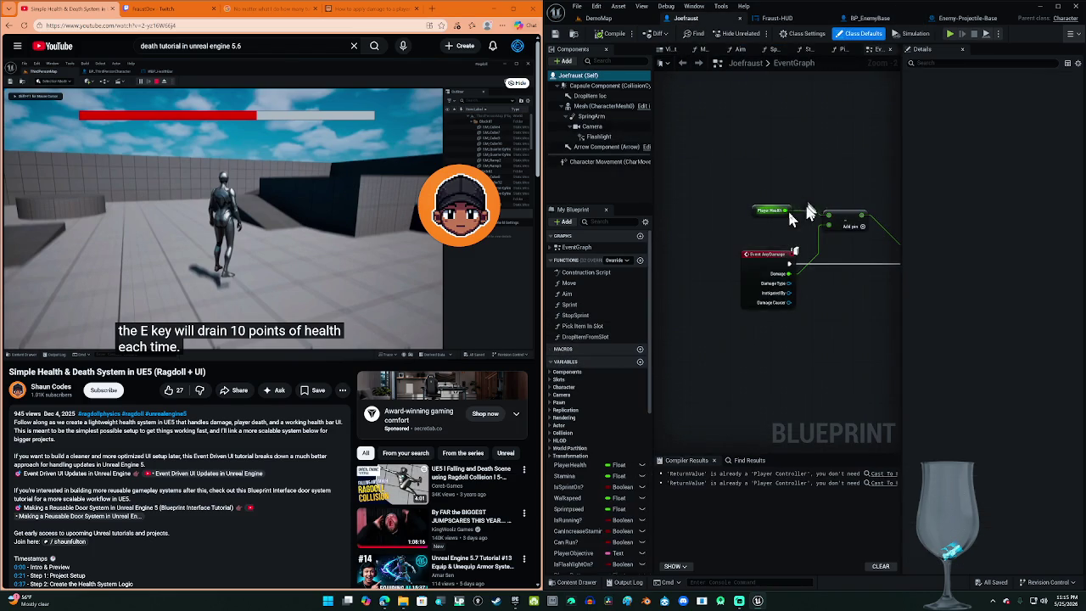
# Step: Pan and zoom the Joefraust graph to show the Event AnyDamage, Player Health, SET, Branch and <= nodes
pyautogui.moveTo(766, 245); pyautogui.dragTo(693, 185)
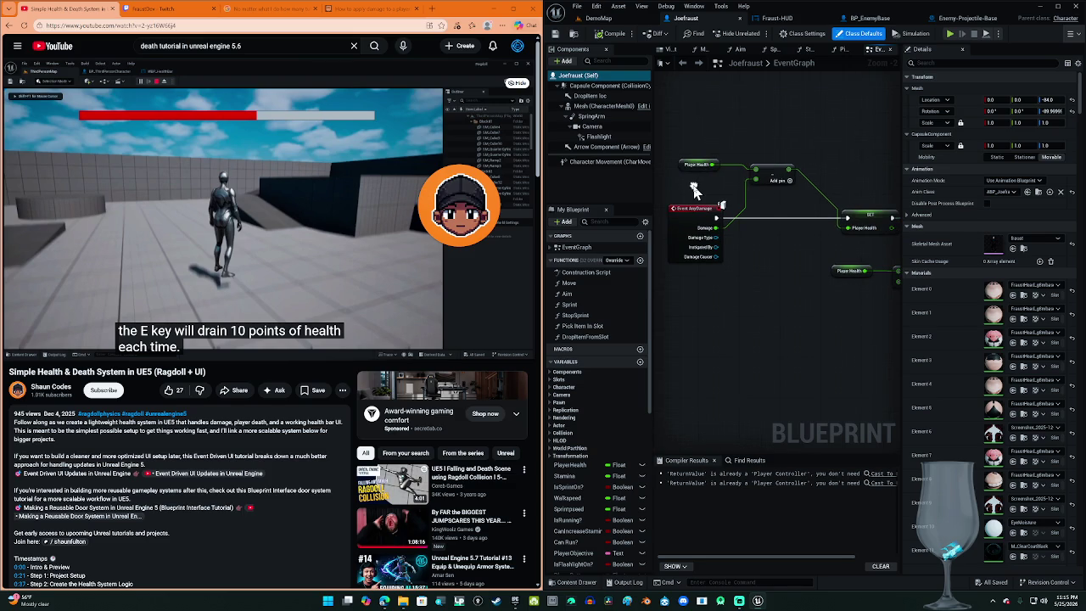
pyautogui.scroll(2, 693, 187)
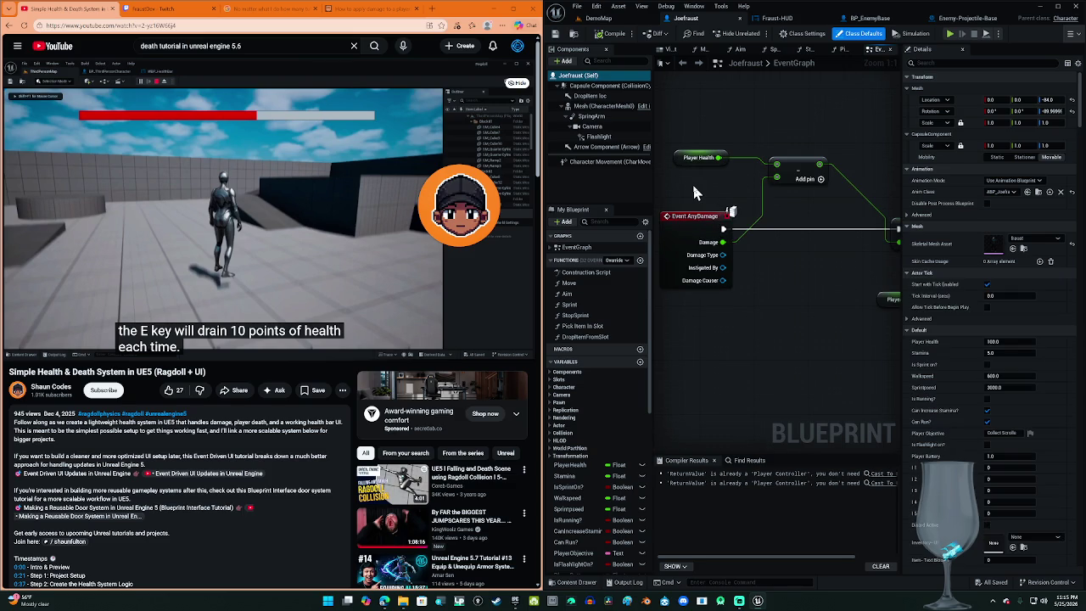
pyautogui.moveTo(822, 271); pyautogui.dragTo(839, 288)
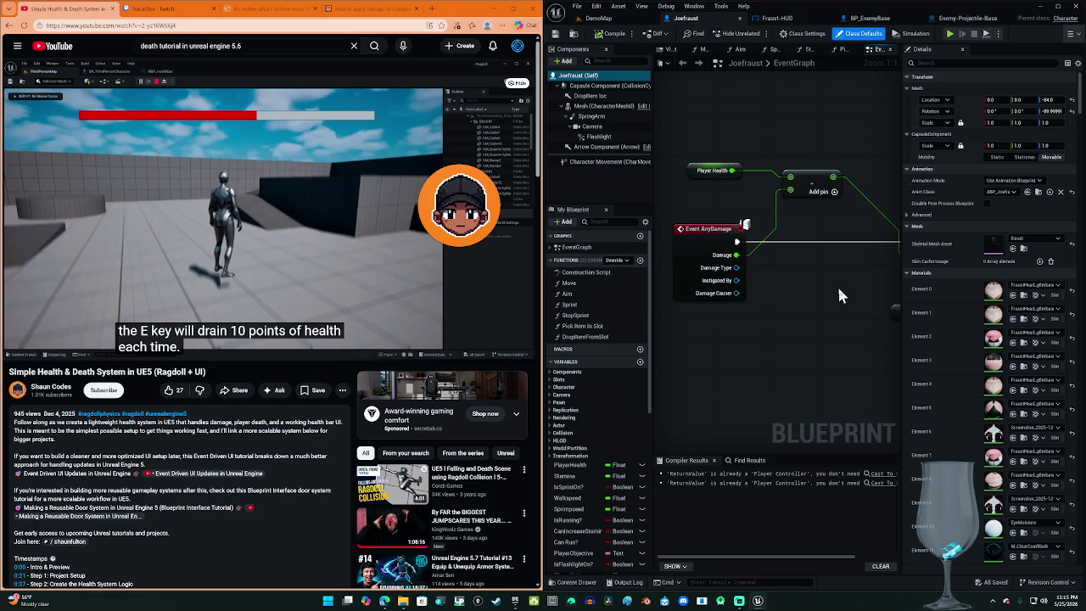
pyautogui.moveTo(836, 292); pyautogui.dragTo(476, 284)
pyautogui.moveTo(867, 301)
pyautogui.mouseDown()
pyautogui.moveTo(598, 301)
pyautogui.moveTo(867, 307)
pyautogui.mouseUp()
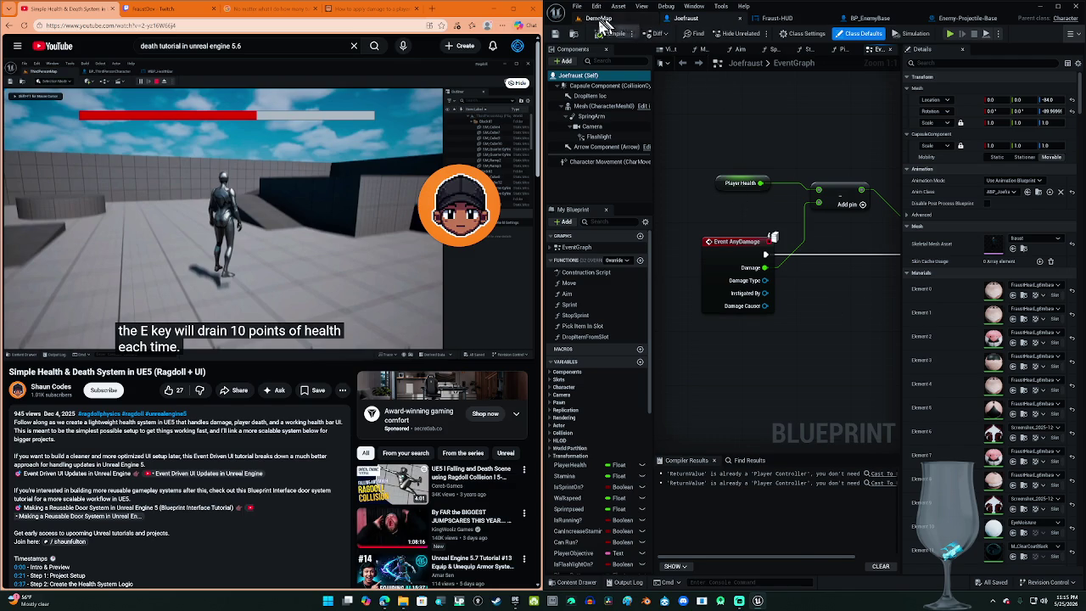
# Step: Search YouTube for 'death tutorial in unreal engine 5.6' and skim the first results
pyautogui.click(599, 18)
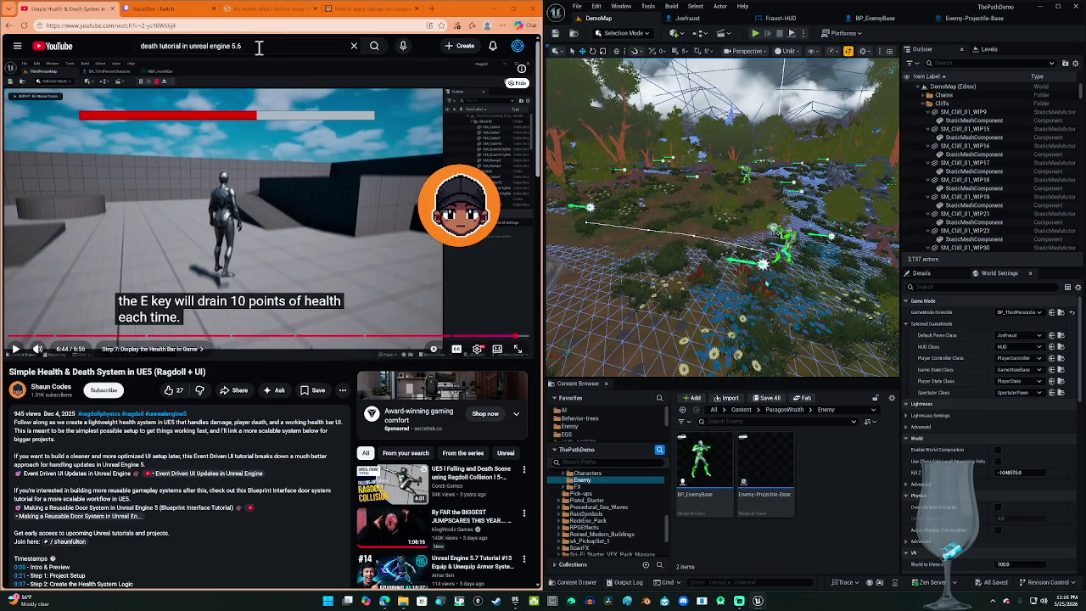
pyautogui.click(376, 48)
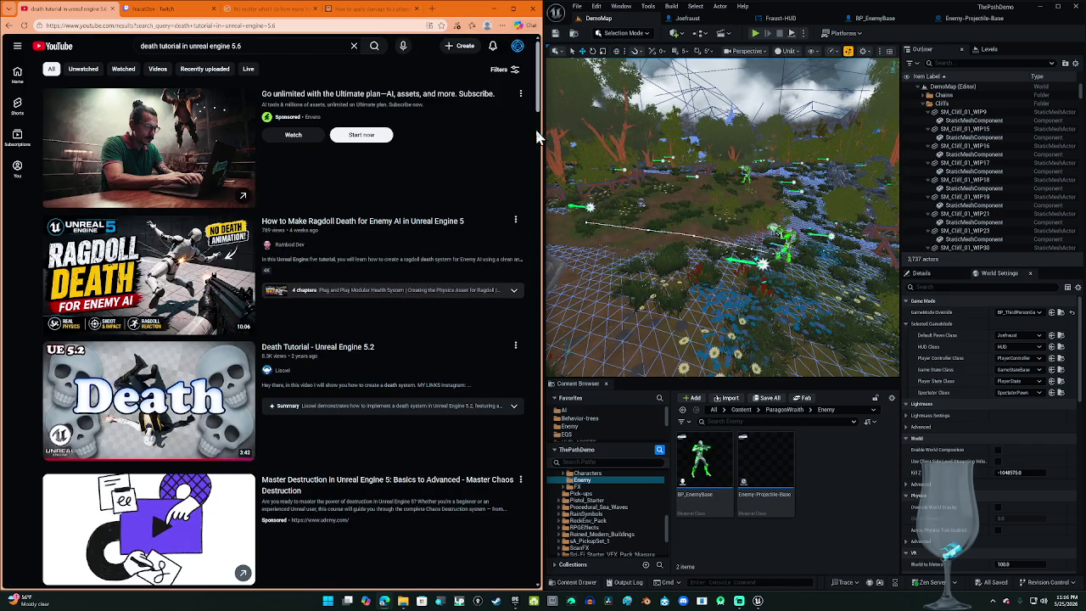
pyautogui.scroll(-2, 529, 134)
pyautogui.scroll(1, 526, 134)
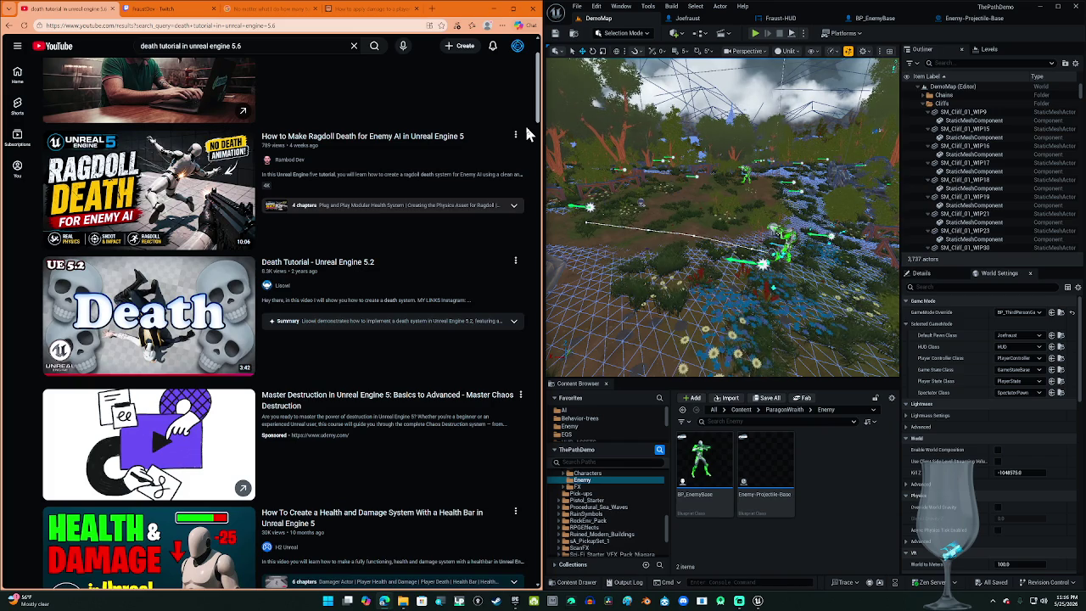
pyautogui.scroll(-7, 526, 134)
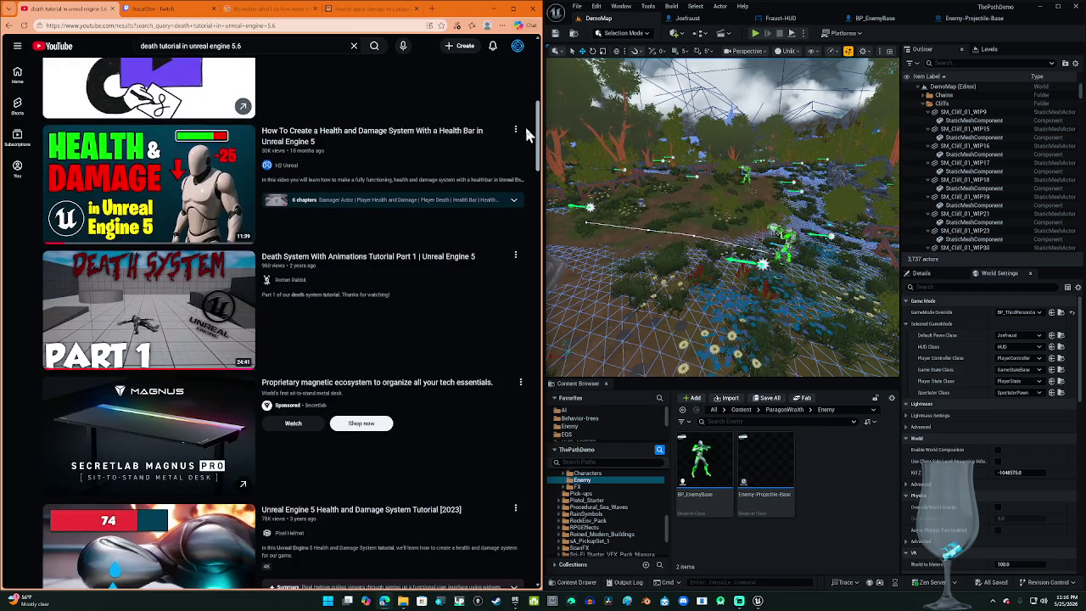
pyautogui.scroll(-3, 526, 134)
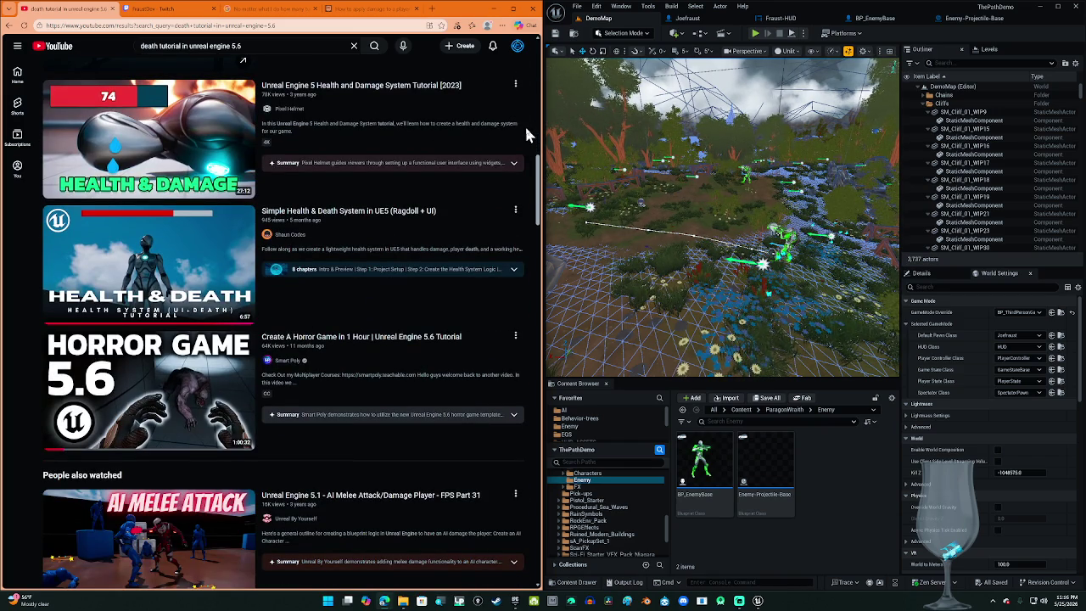
pyautogui.scroll(-3, 526, 129)
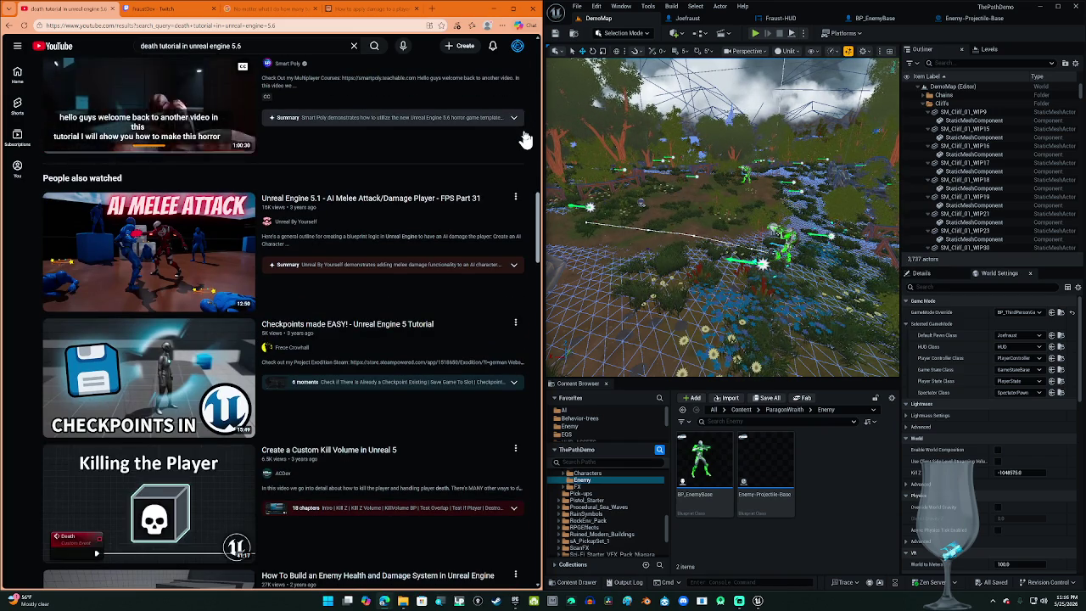
pyautogui.scroll(-2, 531, 136)
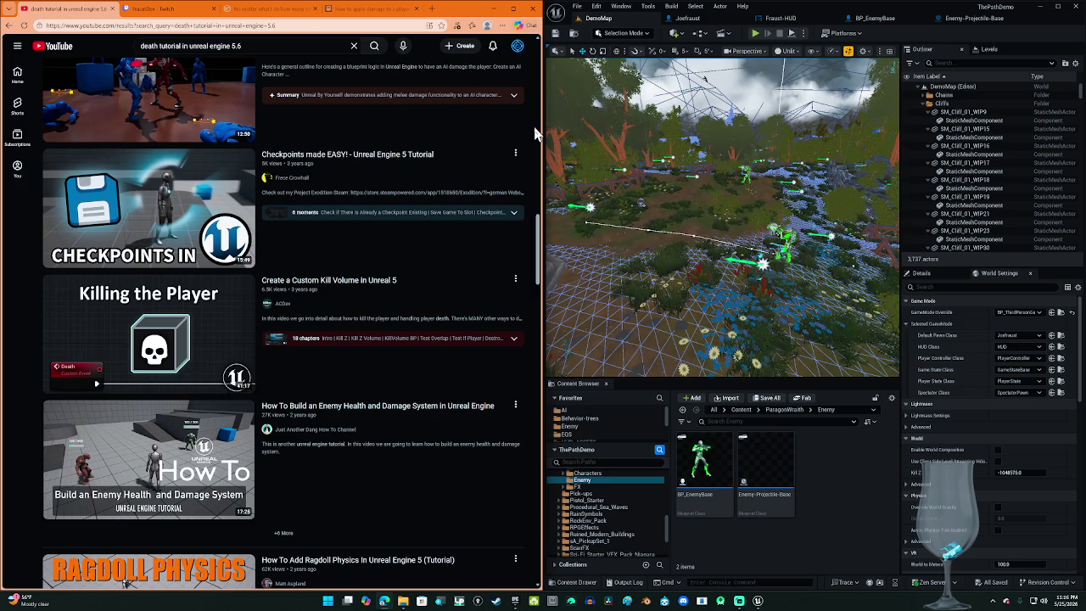
# Step: Scroll further down and open 'How To Set Up A Respawn System In Unreal Engine 5 (Tutorial)'
pyautogui.scroll(-4, 534, 133)
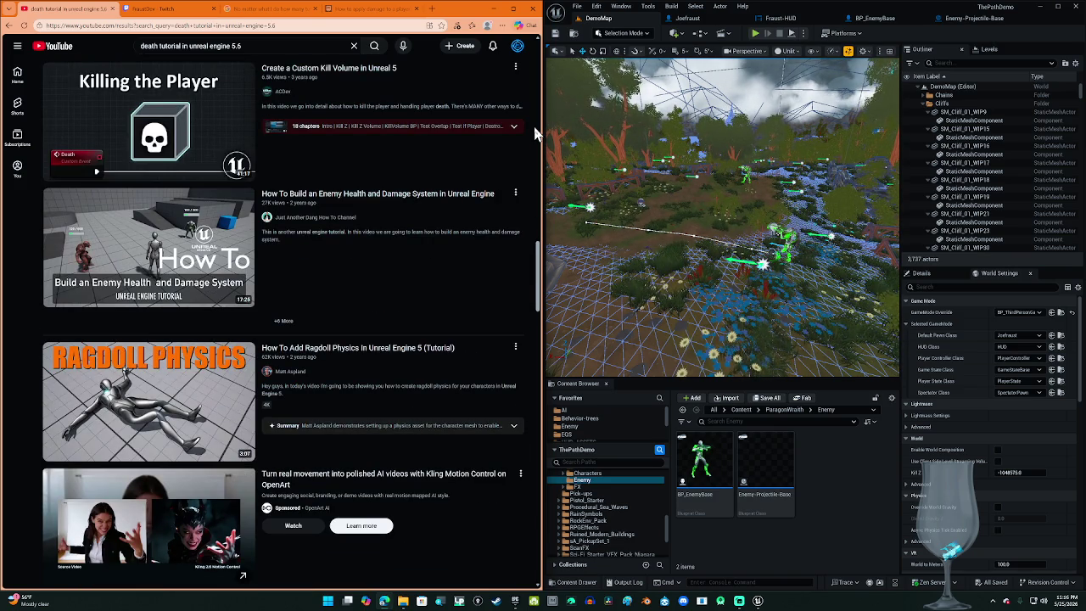
pyautogui.scroll(-4, 535, 133)
pyautogui.scroll(-3, 534, 133)
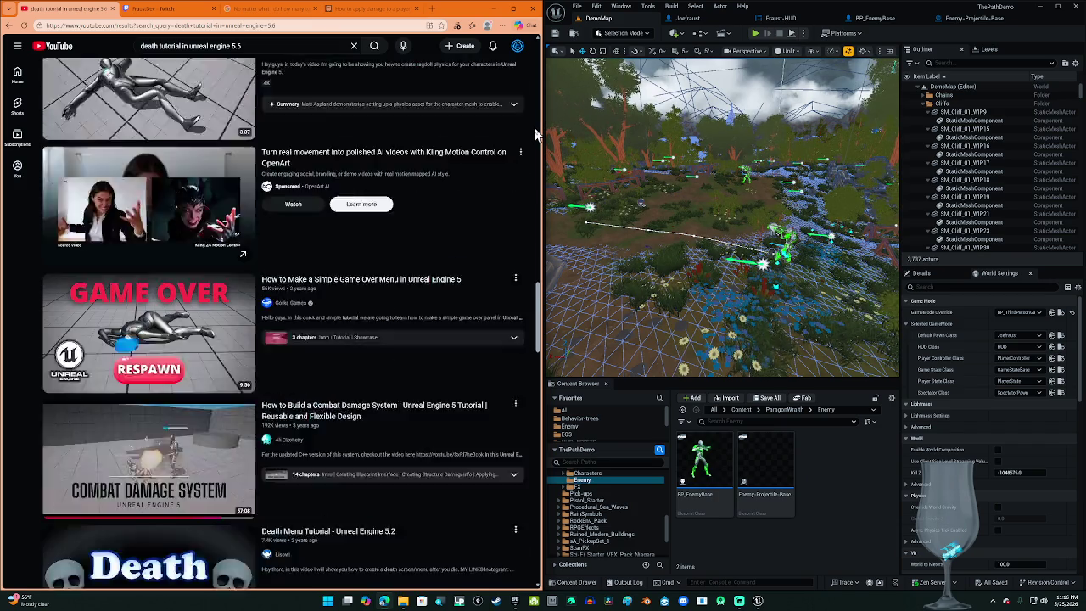
pyautogui.scroll(-5, 535, 133)
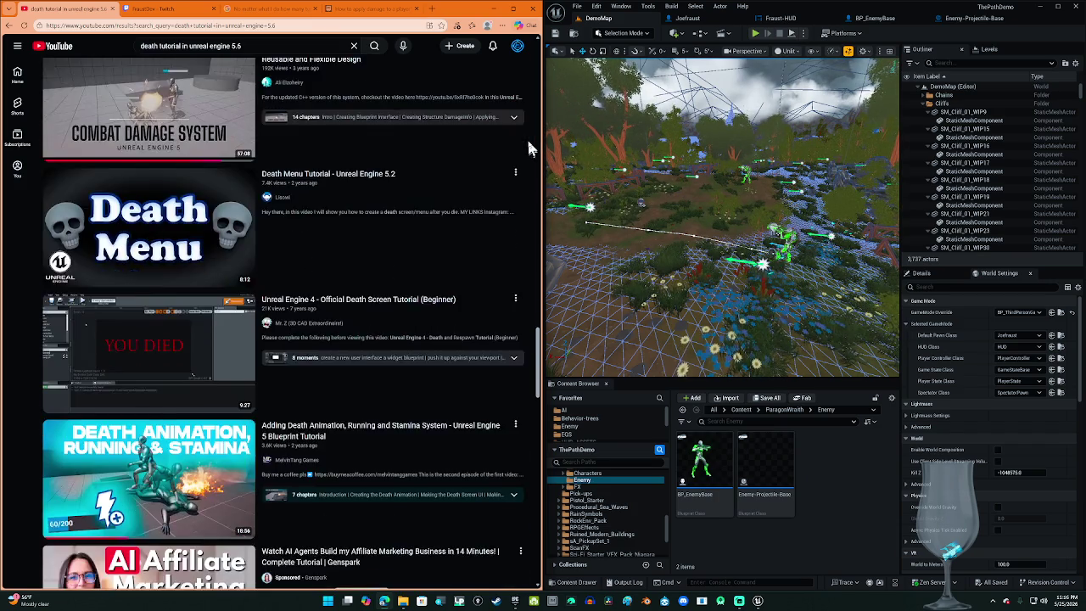
pyautogui.scroll(-3, 530, 150)
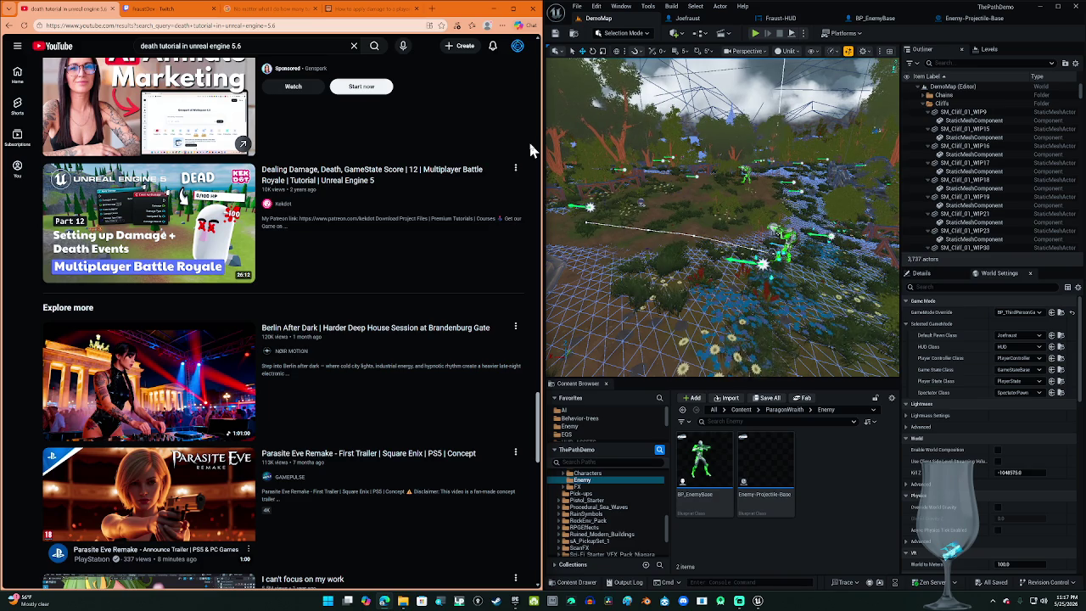
pyautogui.scroll(-7, 531, 150)
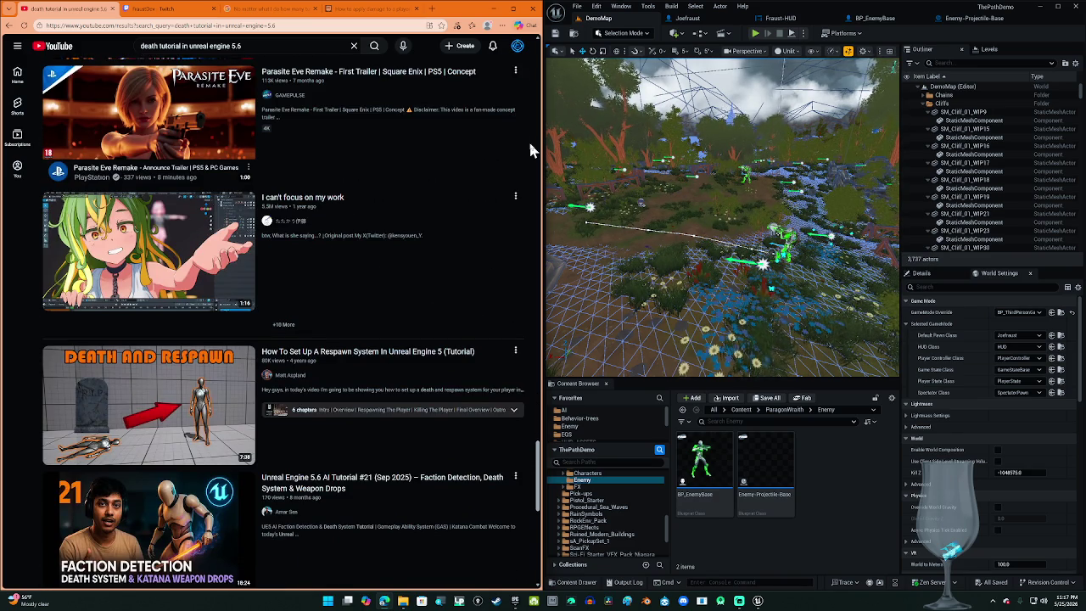
pyautogui.scroll(-3, 530, 150)
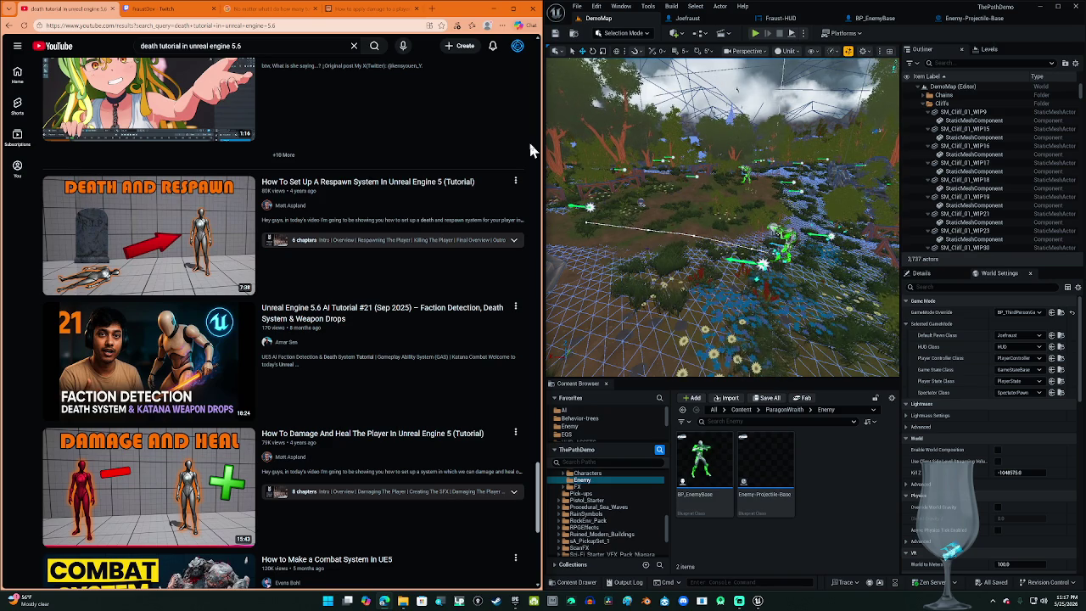
pyautogui.click(117, 238)
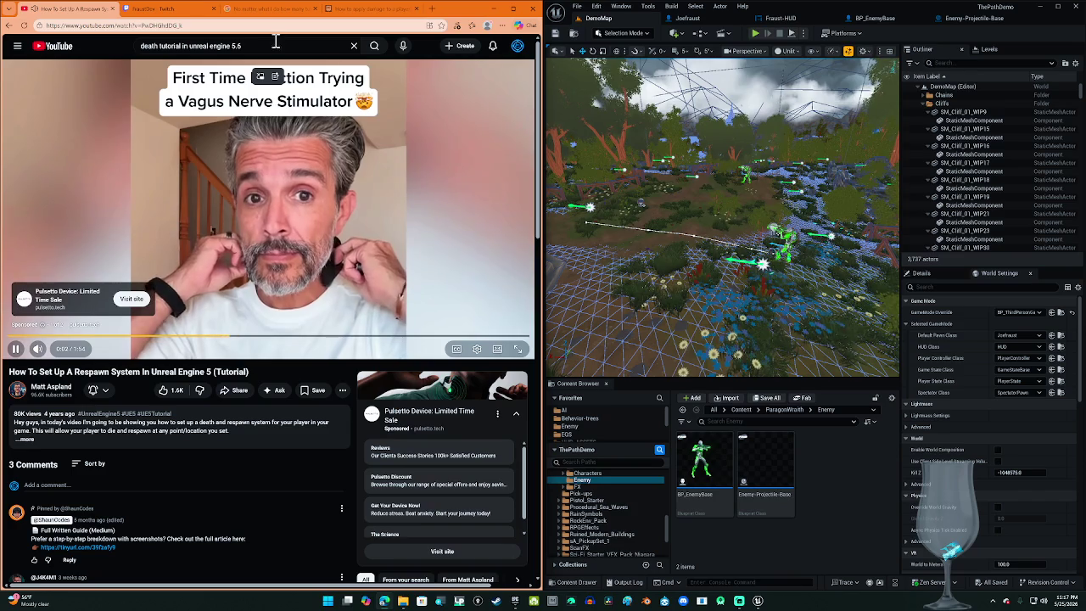
# Step: Close the damage forum thread, then skip the ad and pause the respawn tutorial
pyautogui.click(329, 10)
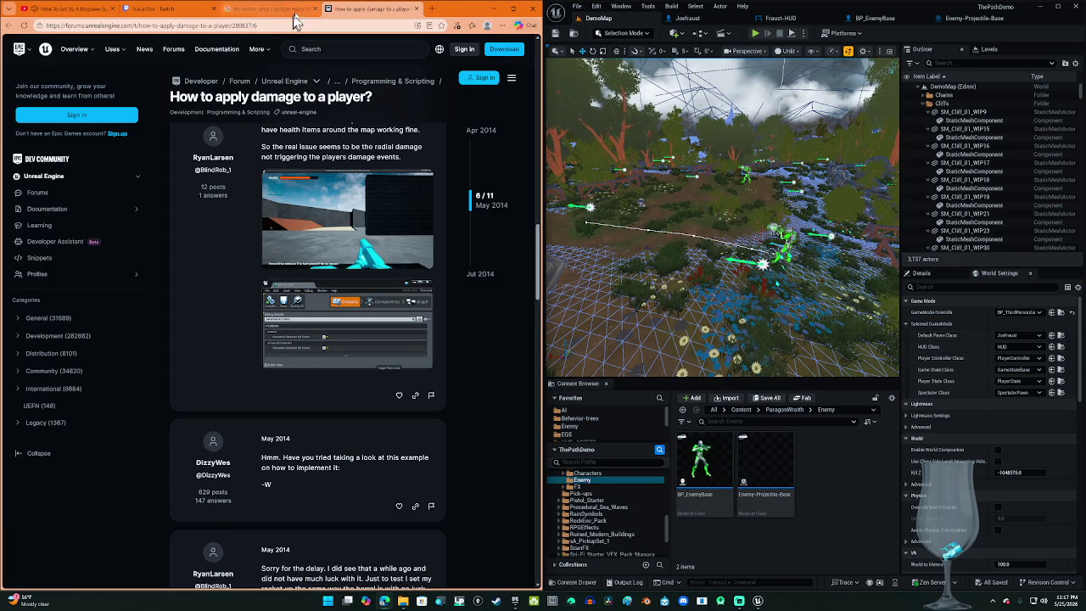
pyautogui.click(417, 9)
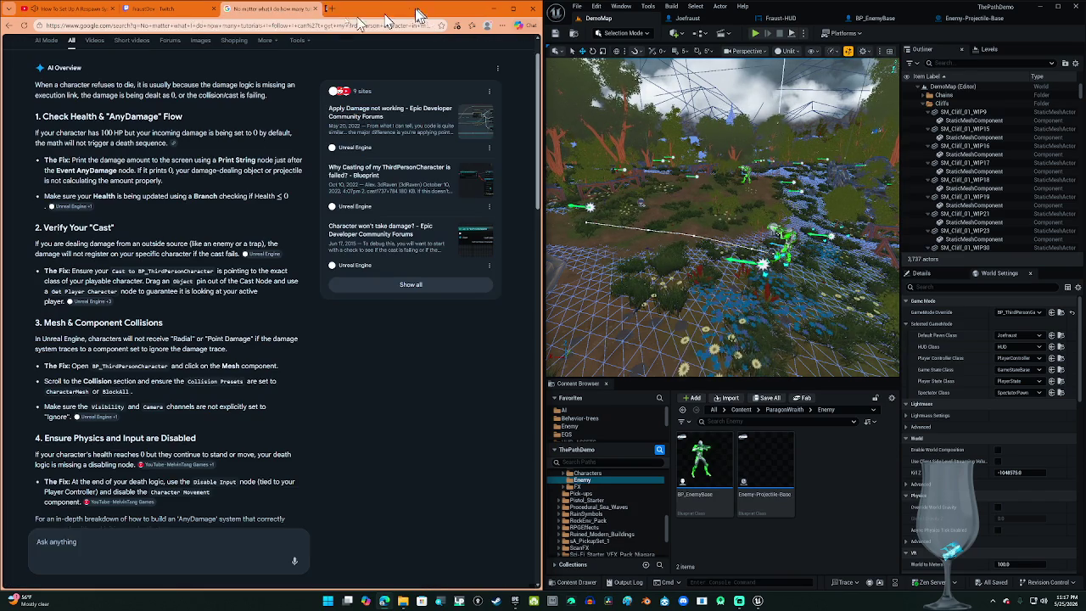
pyautogui.click(85, 7)
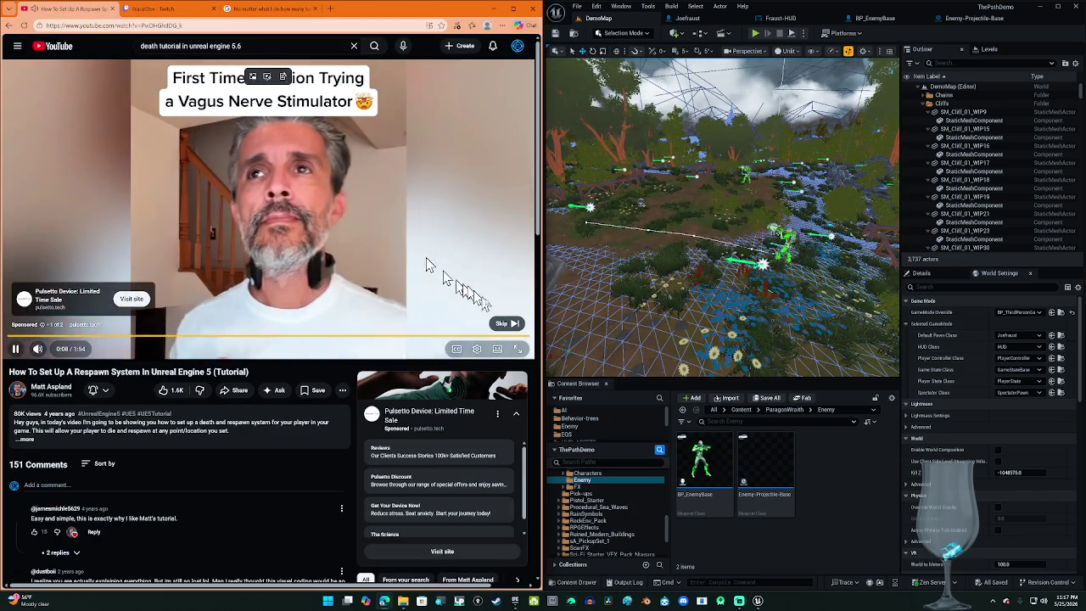
pyautogui.click(507, 324)
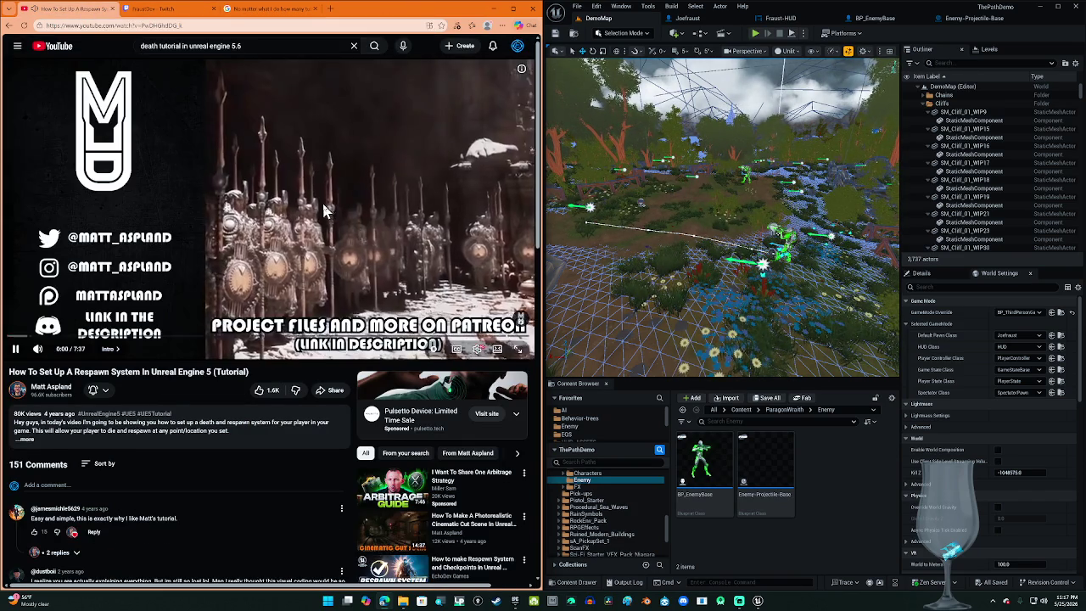
pyautogui.click(312, 210)
# Step: On the Google AI Overview page, open the 'Unreal Engine 5 - Any Damage - FPS Part 06' video result
pyautogui.click(266, 9)
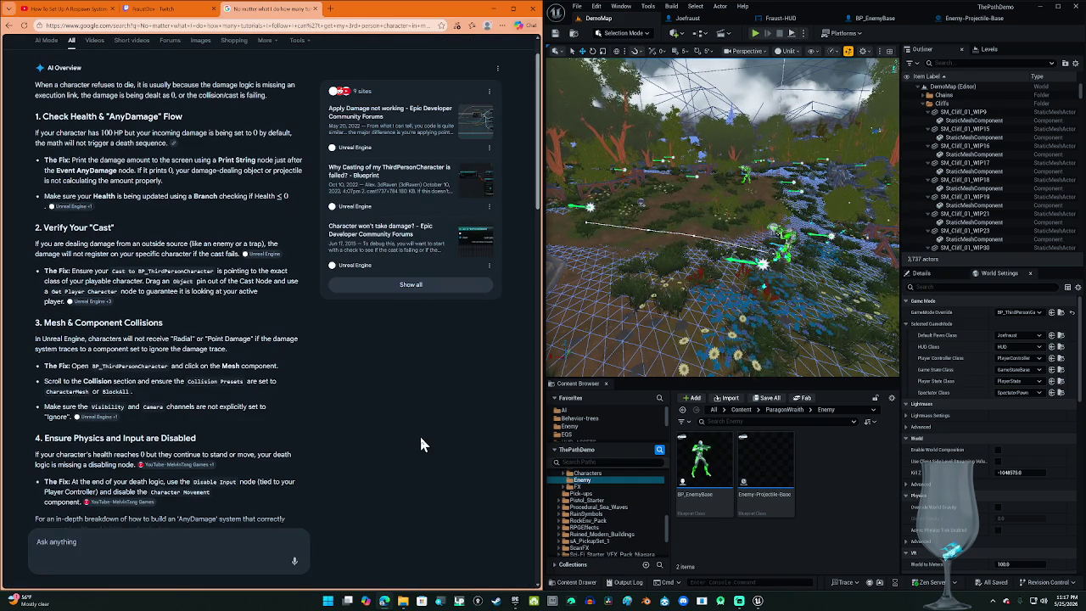
pyautogui.scroll(-2, 419, 433)
pyautogui.scroll(-4, 421, 440)
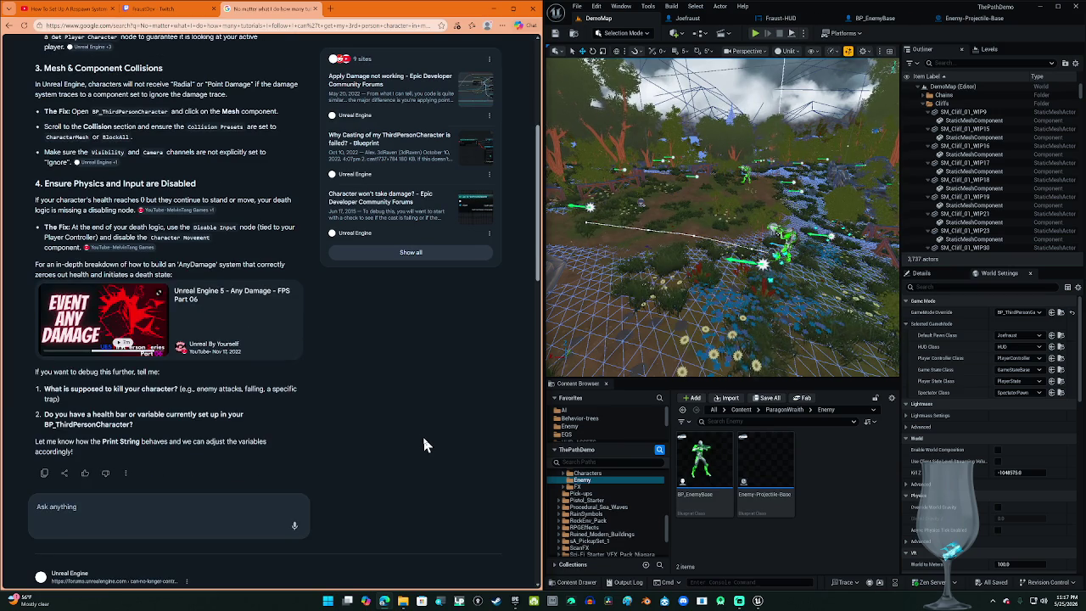
pyautogui.scroll(-2, 424, 439)
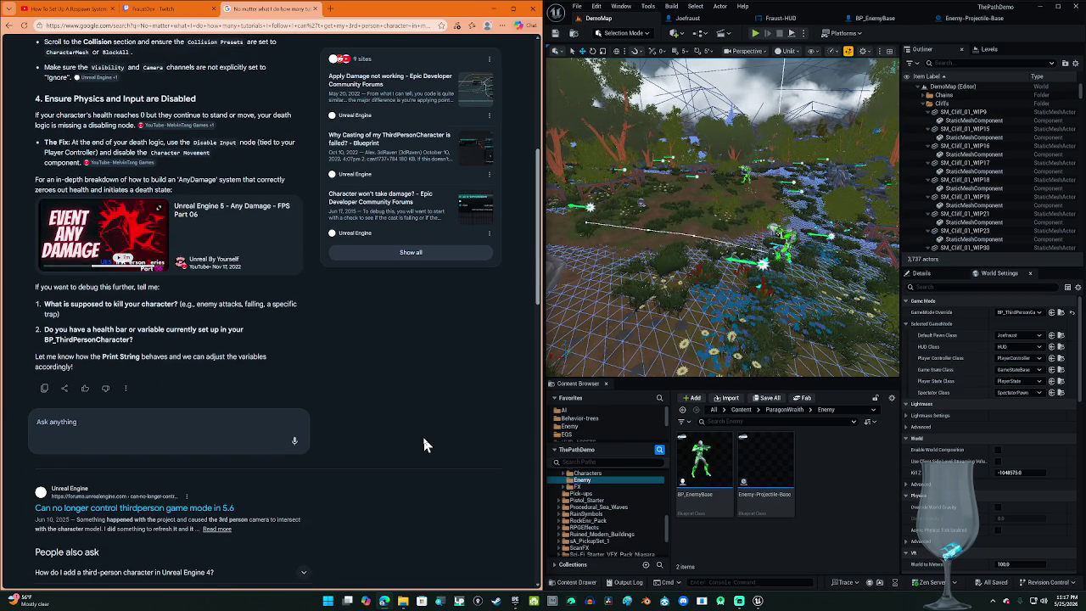
pyautogui.scroll(-4, 422, 434)
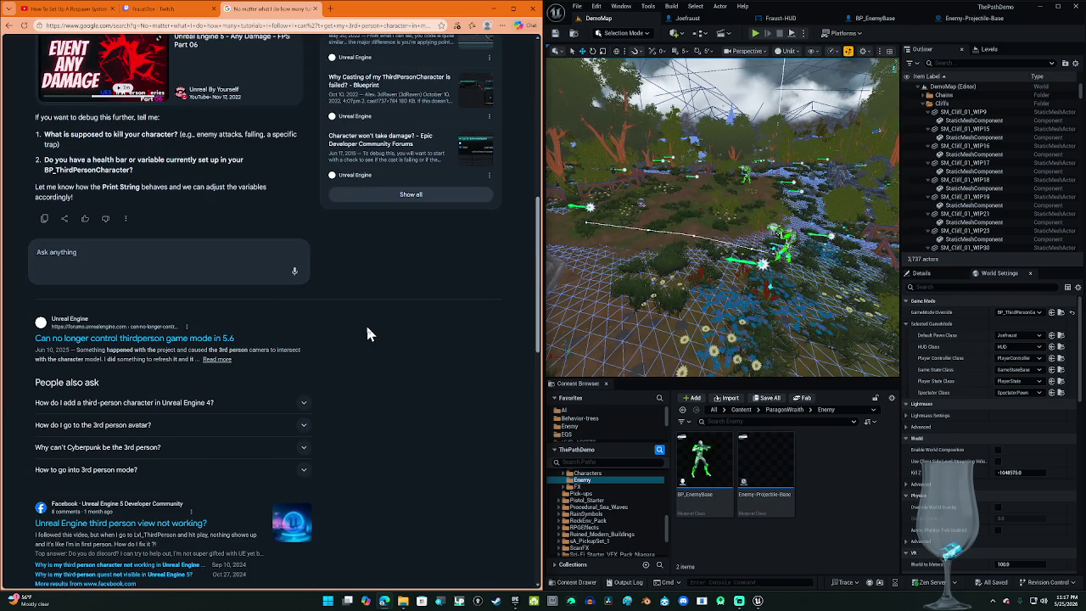
pyautogui.scroll(3, 368, 333)
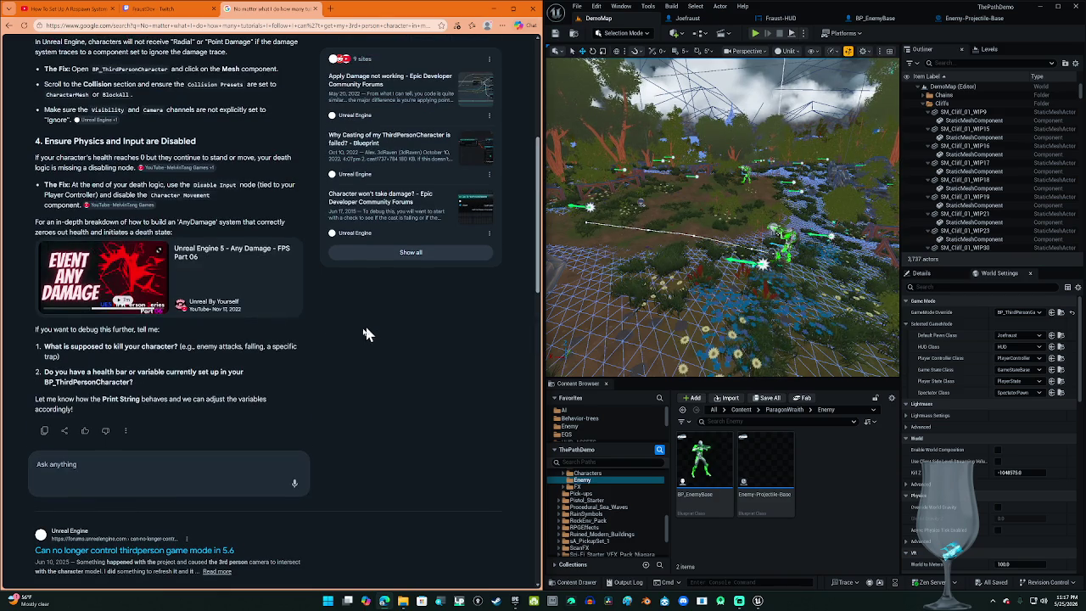
pyautogui.click(106, 254)
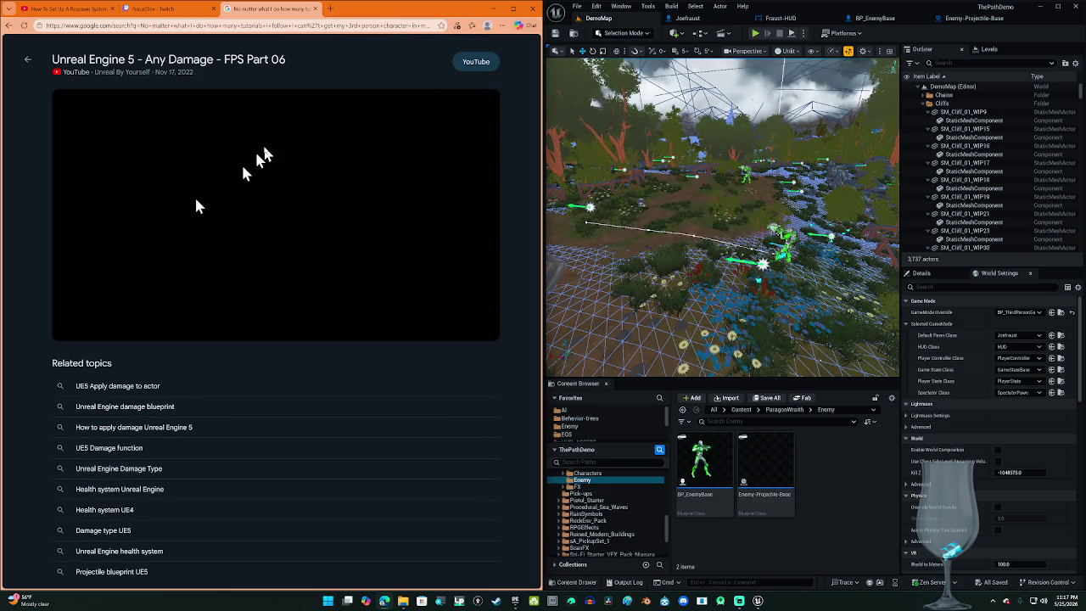
# Step: Watch the Any Damage video with captions and full volume, seeking from about 1:26 to the event graph part
pyautogui.click(478, 66)
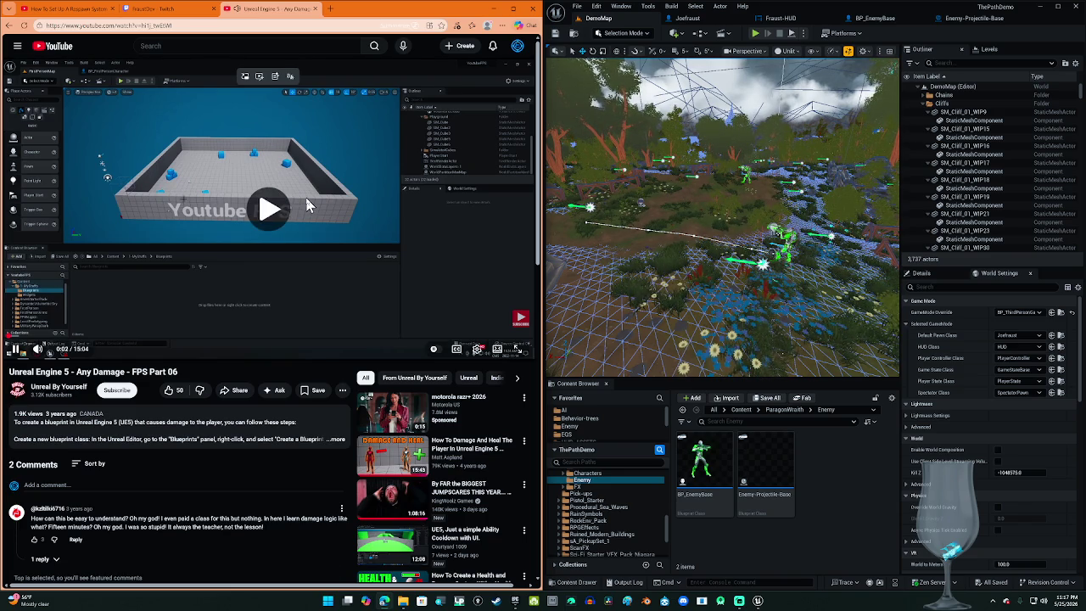
pyautogui.press('c')
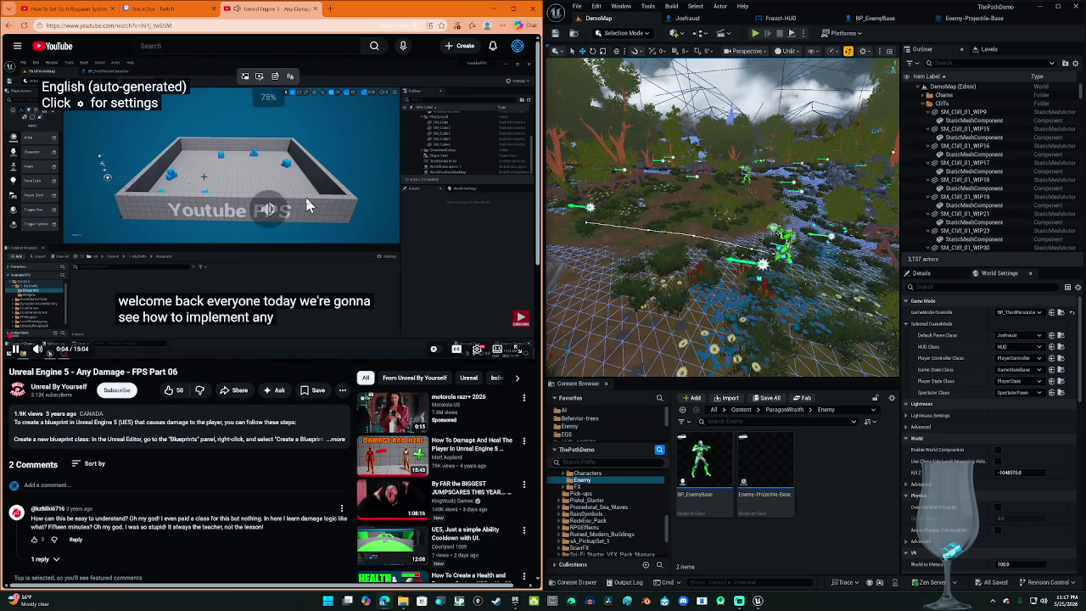
pyautogui.press('Up')
pyautogui.press('Up')
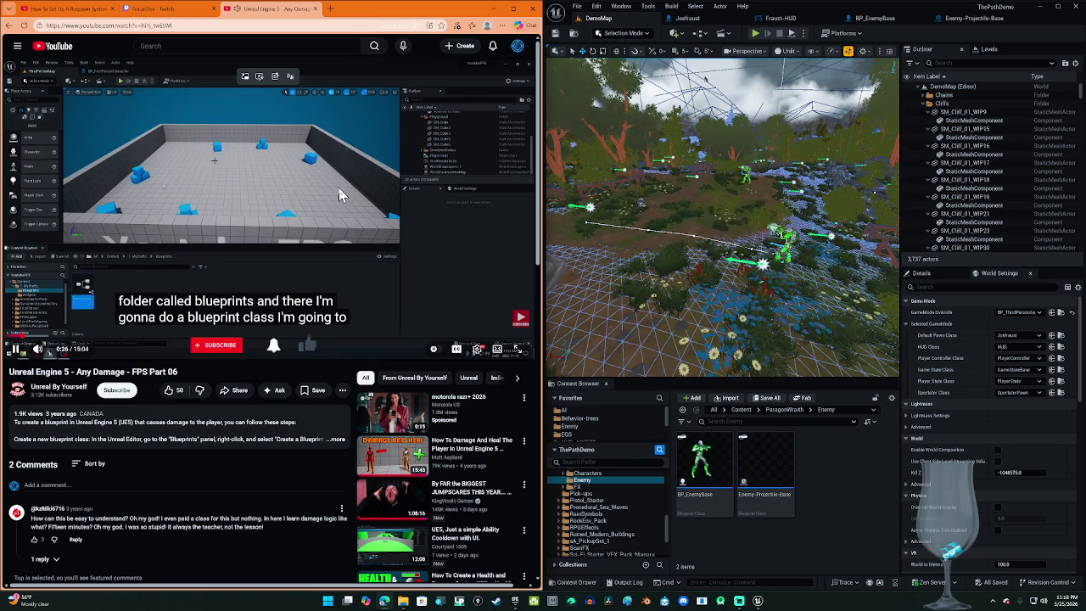
pyautogui.moveTo(53, 343); pyautogui.dragTo(59, 339)
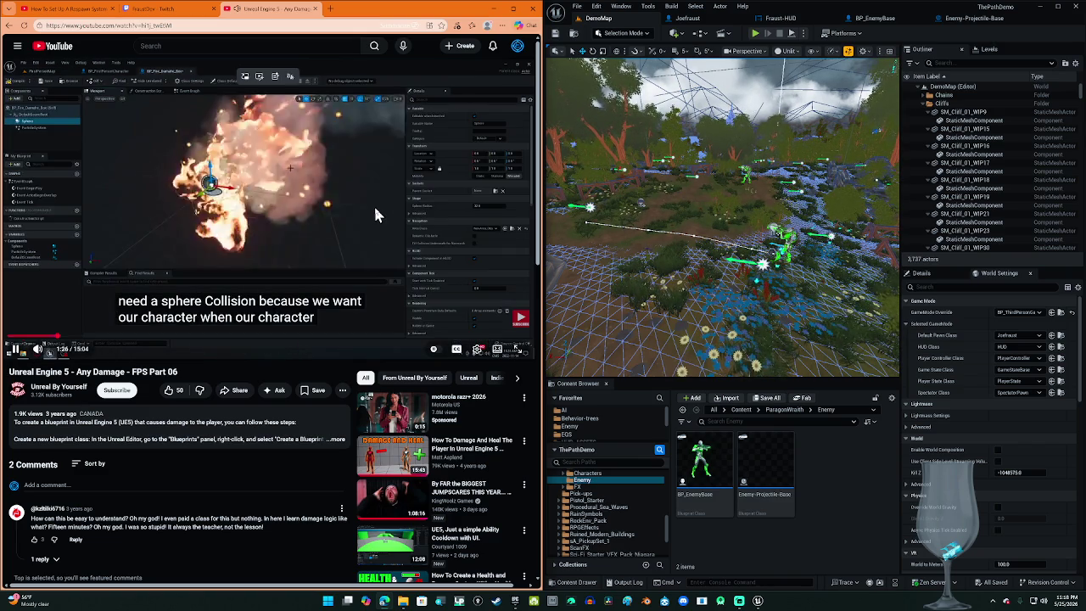
pyautogui.press('Left')
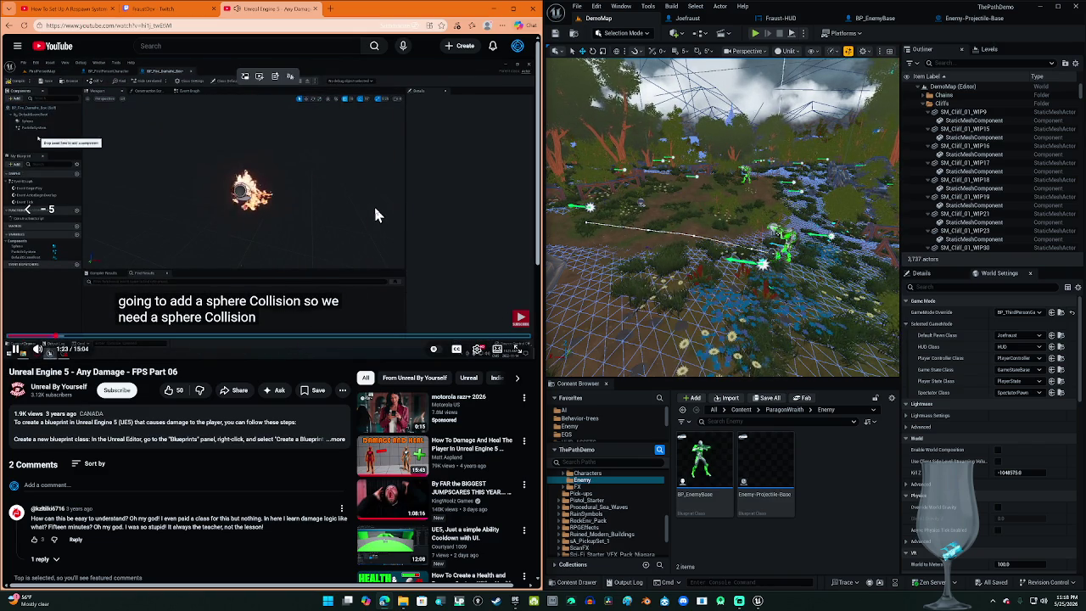
pyautogui.press('Right')
pyautogui.press('Right')
pyautogui.press('Right')
pyautogui.press('Right')
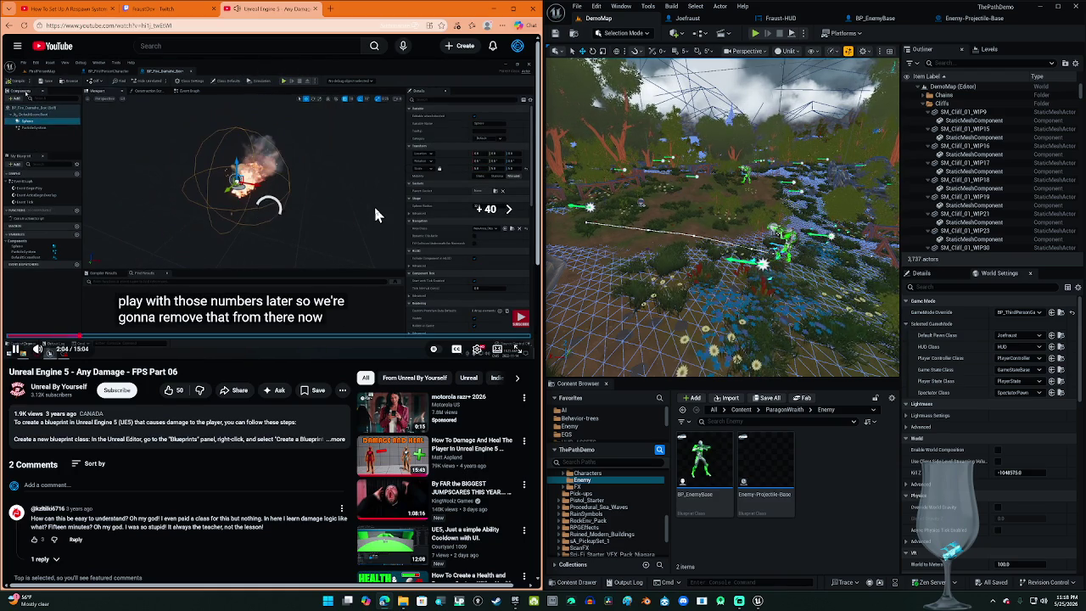
pyautogui.press('Right')
pyautogui.press('Left')
pyautogui.press('Left')
pyautogui.press('Left')
pyautogui.press('Left')
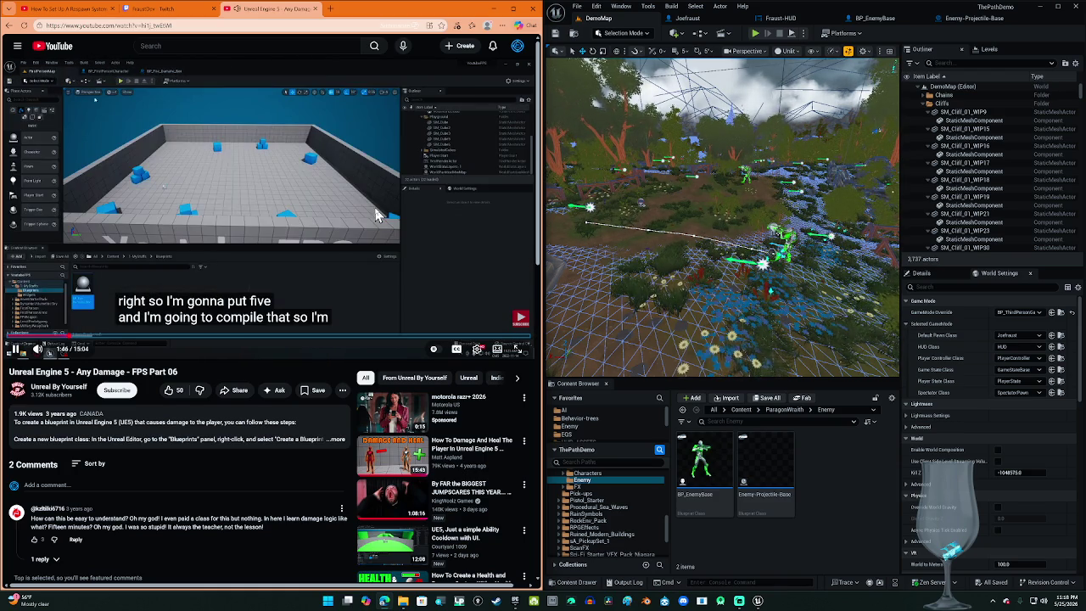
pyautogui.press('Right')
pyautogui.press('Right')
pyautogui.press('Right')
pyautogui.press('Right')
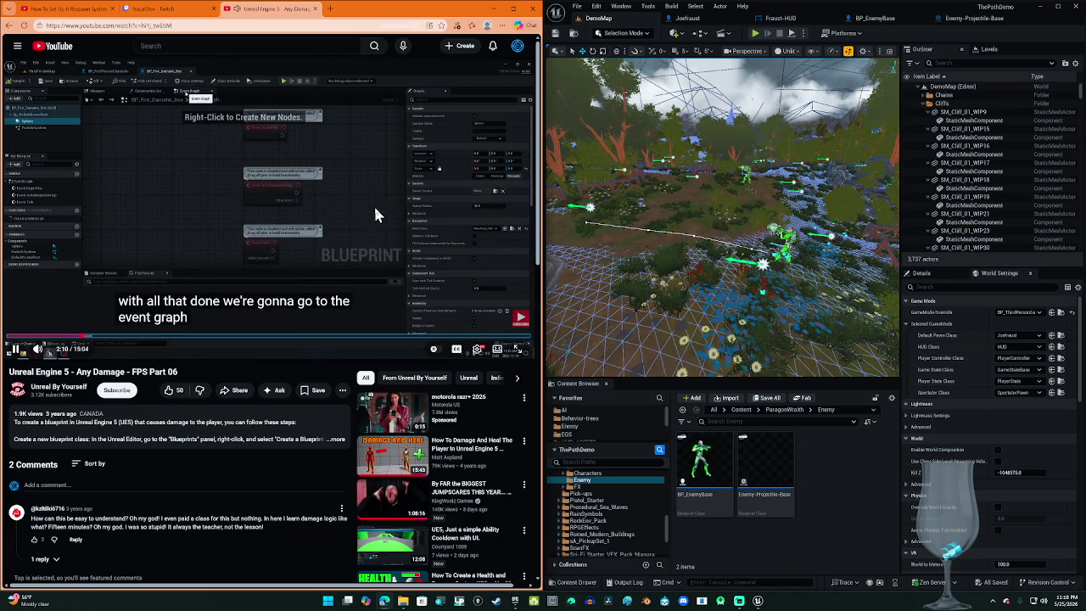
pyautogui.press('Right')
pyautogui.press('Right')
pyautogui.press('Right')
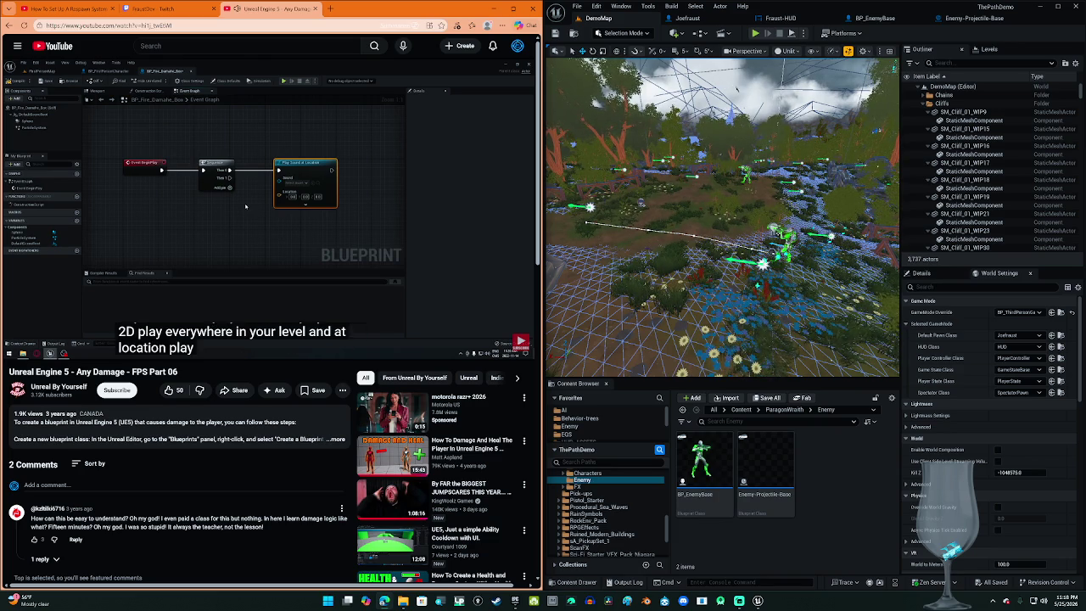
pyautogui.moveTo(369, 155)
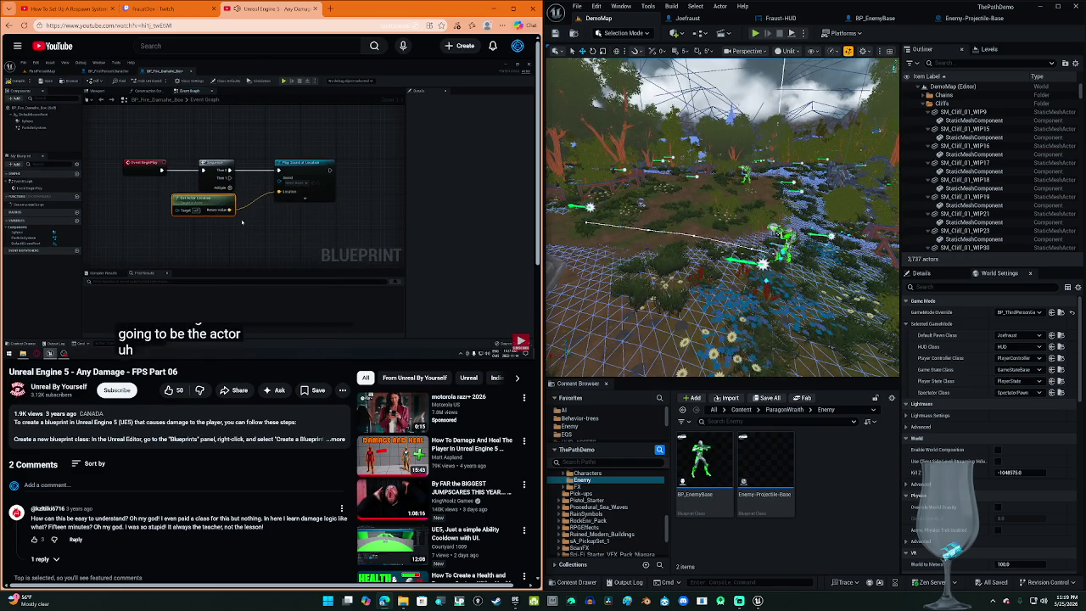
# Step: Skip through the damage node setup to about 4:05 and pause
pyautogui.press('Right')
pyautogui.press('Right')
pyautogui.press('Right')
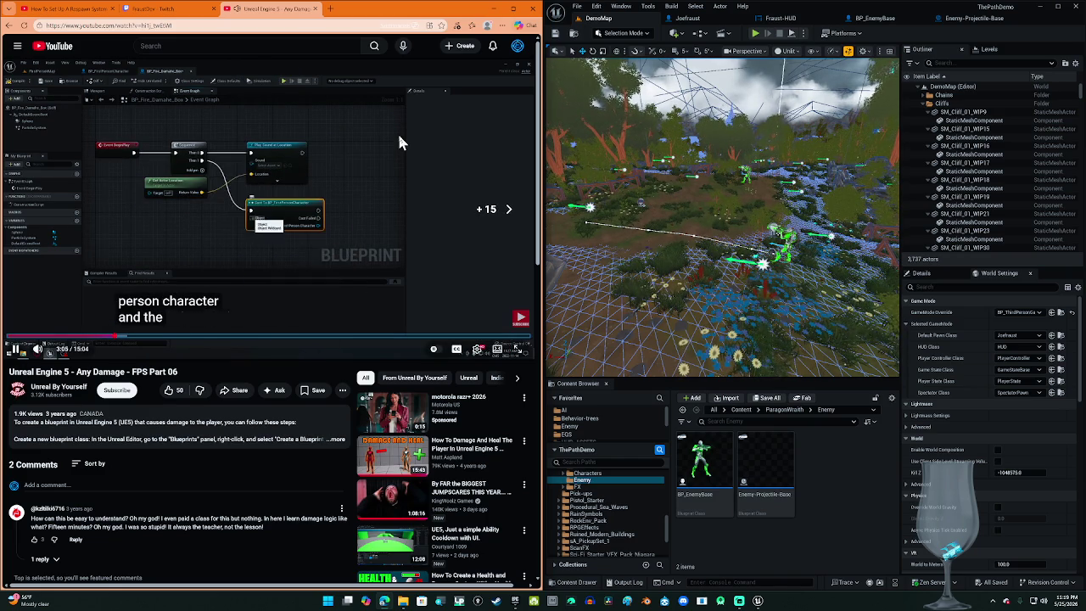
pyautogui.press('Right')
pyautogui.press('Right')
pyautogui.press('Right')
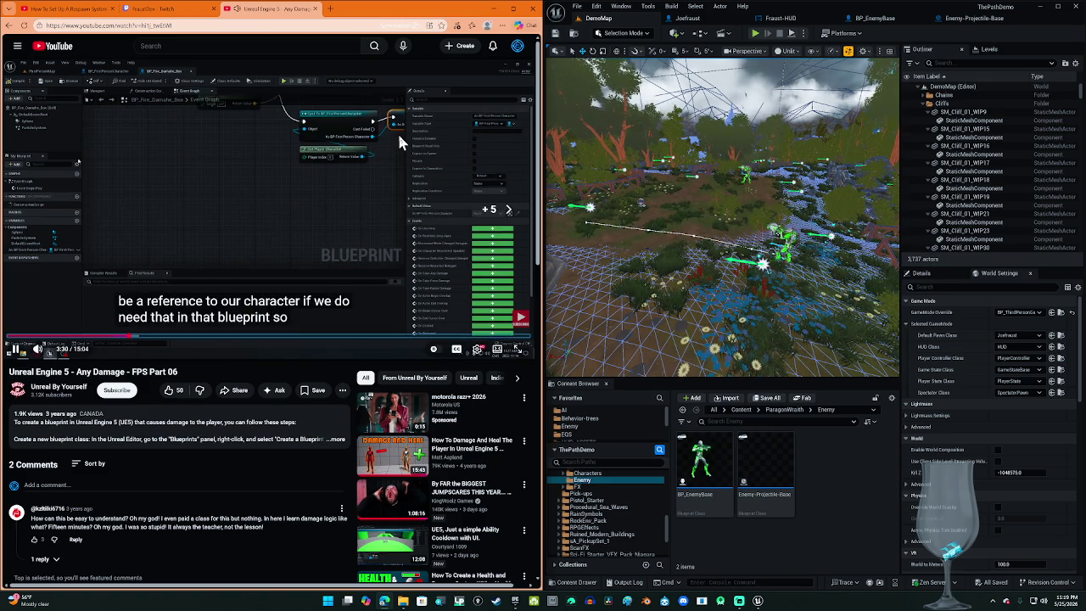
pyautogui.press('Right')
pyautogui.press('Right')
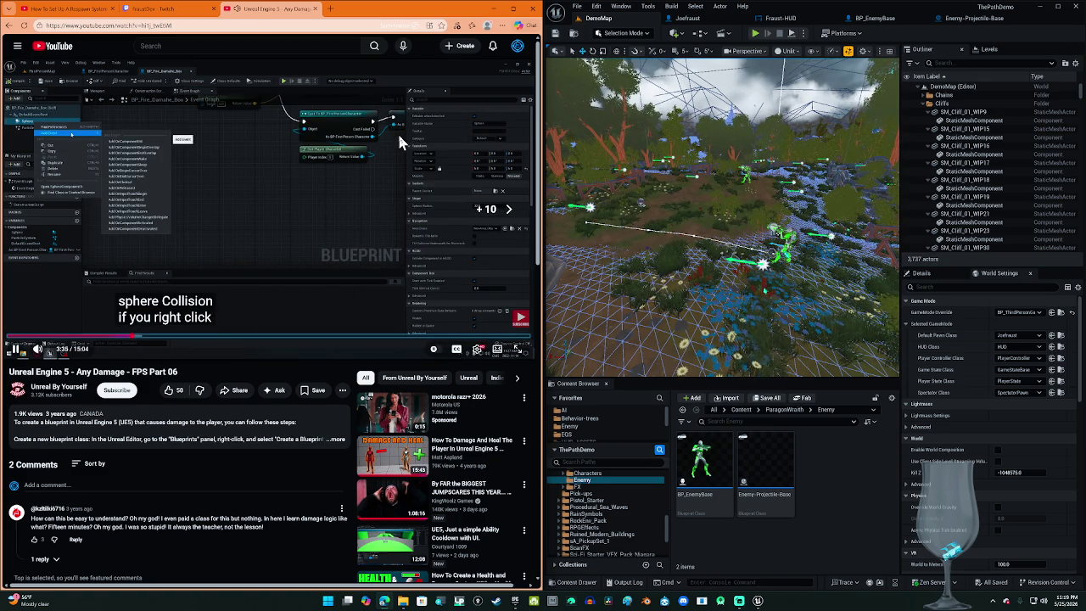
pyautogui.press('Right')
pyautogui.press('Right')
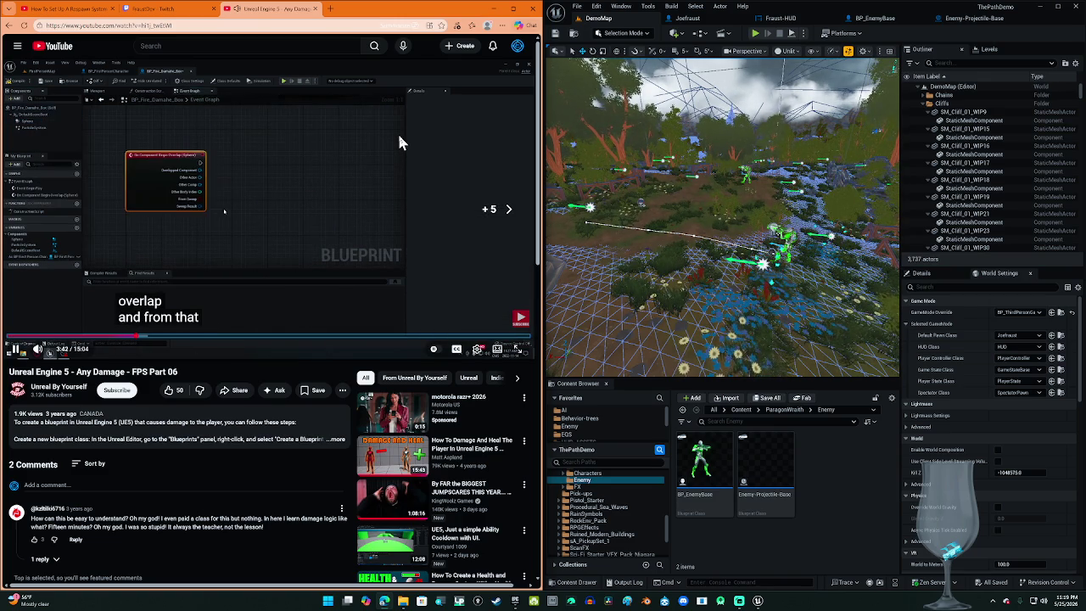
pyautogui.press('Right')
pyautogui.press('Right')
pyautogui.press('Right')
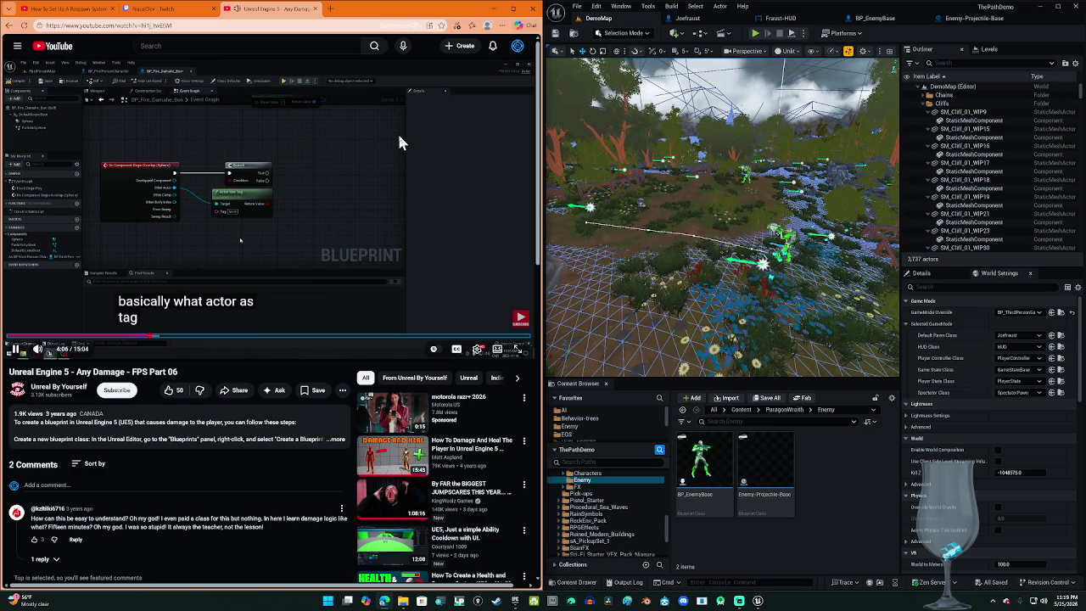
pyautogui.press('Left')
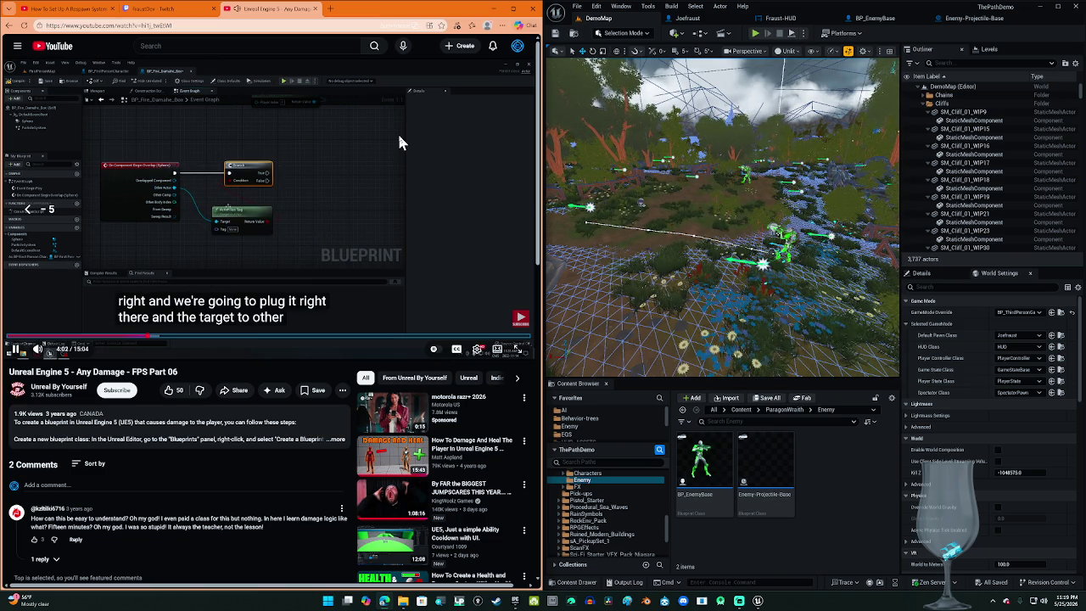
pyautogui.press('space')
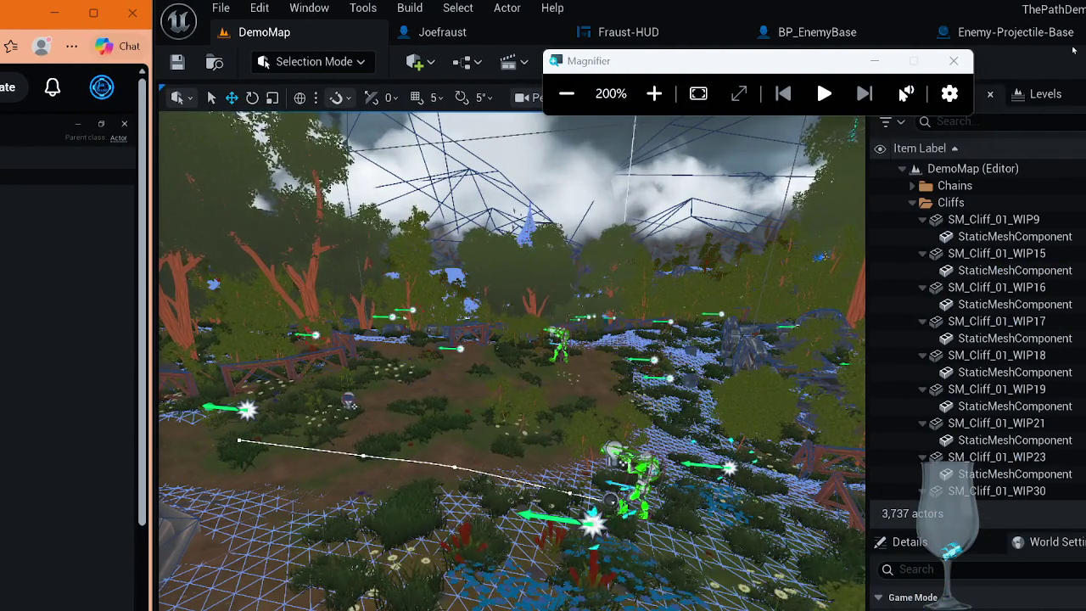
# Step: Restore normal magnification, resume, and skip past the tag setup to the damage timer at 6:06
pyautogui.click(954, 60)
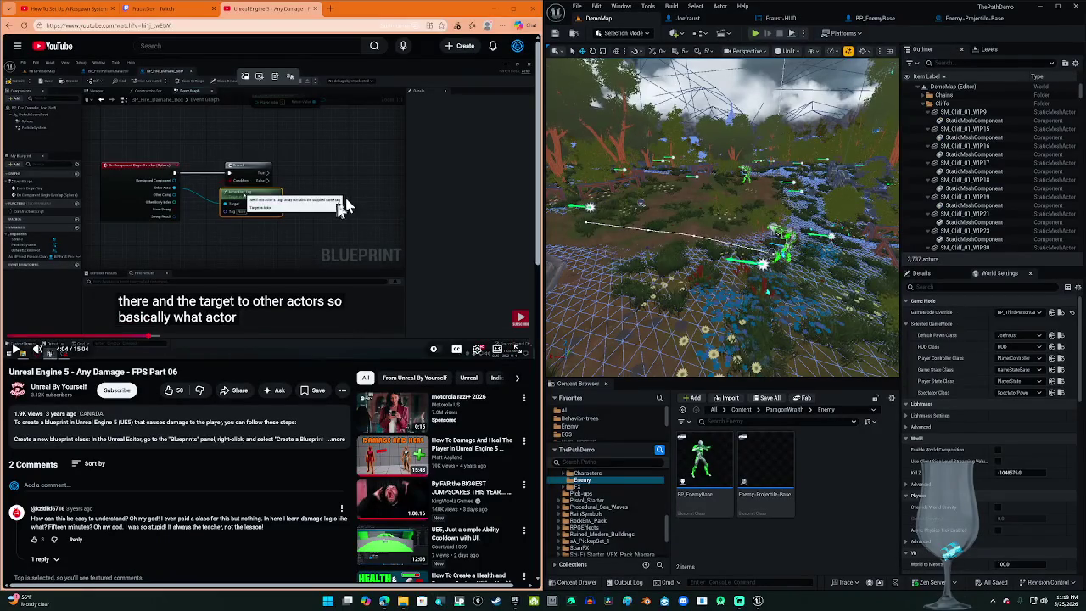
pyautogui.click(343, 207)
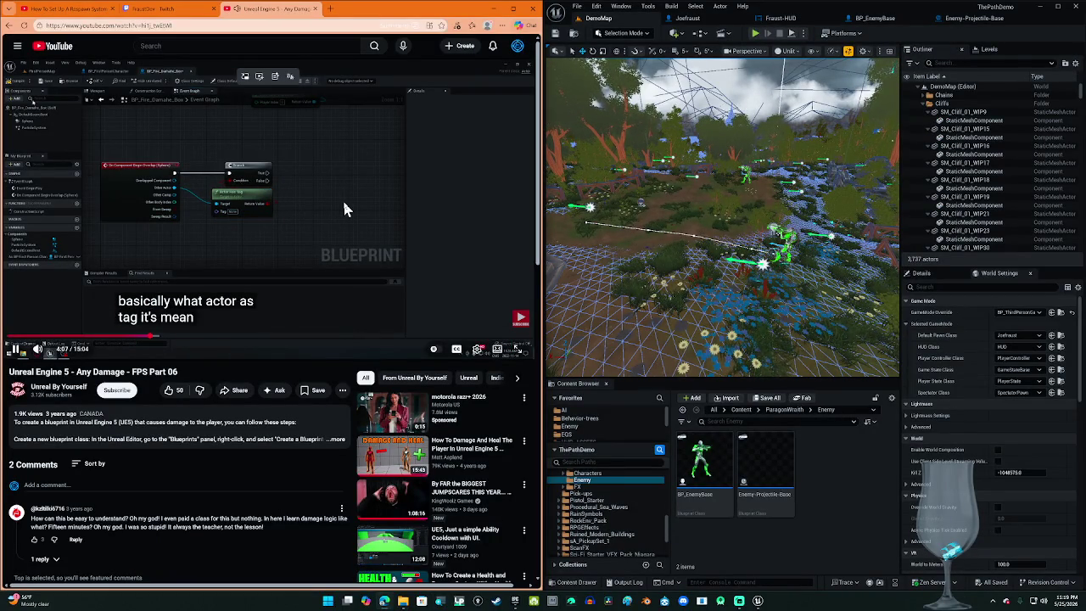
pyautogui.press('Right')
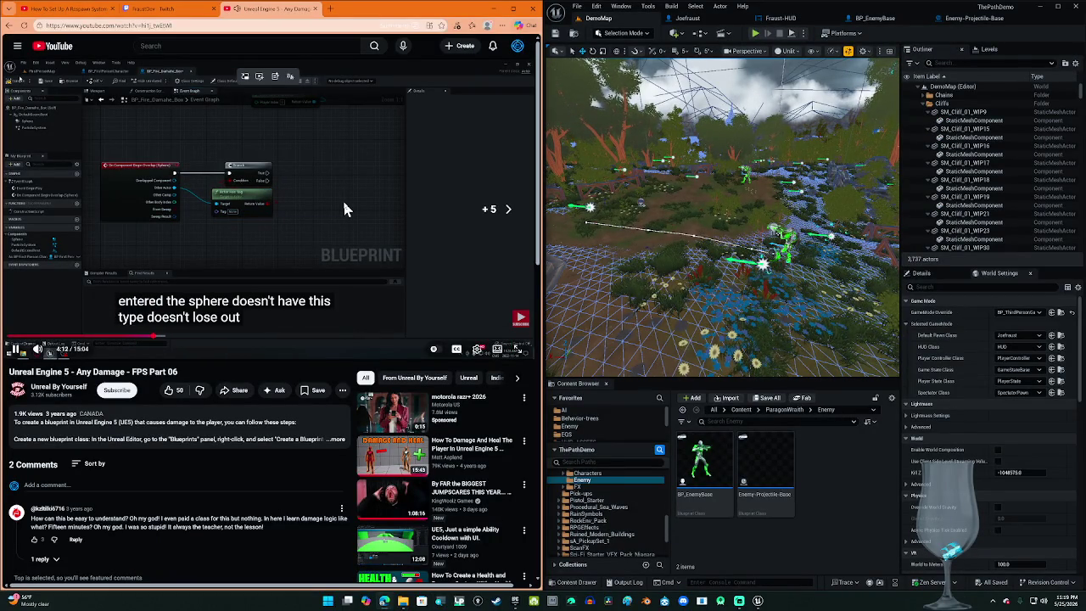
pyautogui.press('Right')
pyautogui.press('Right')
pyautogui.press('Right')
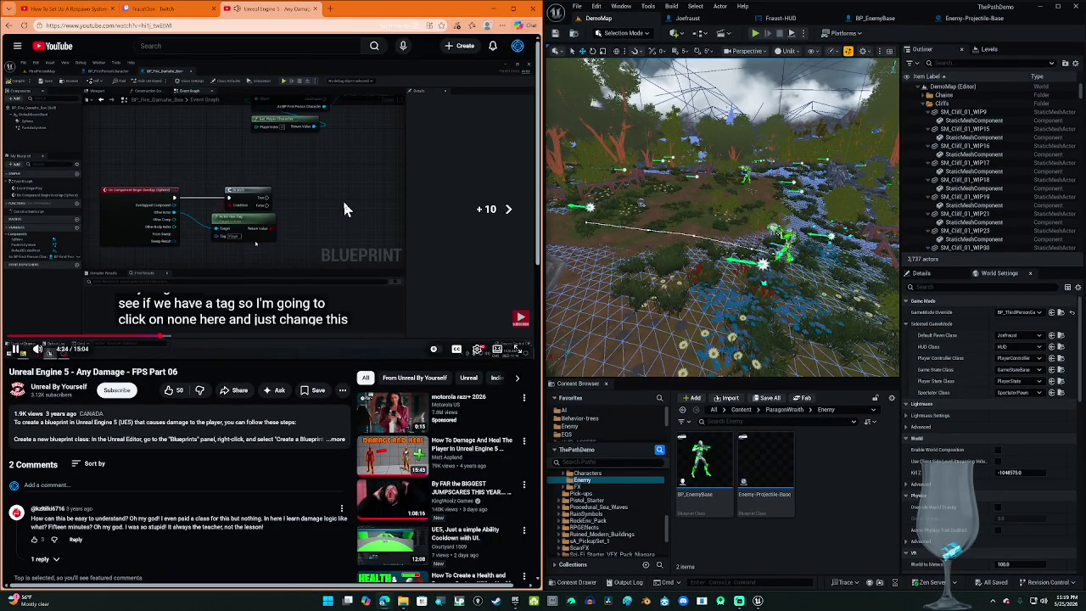
pyautogui.press('Right')
pyautogui.press('Right')
pyautogui.press('Right')
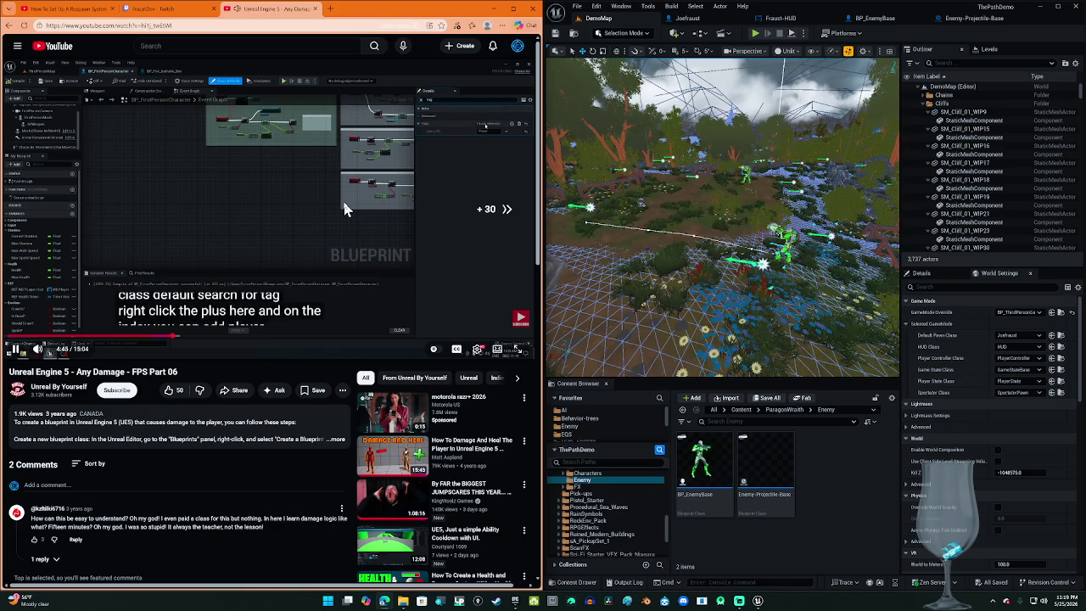
pyautogui.press('Right')
pyautogui.press('Right')
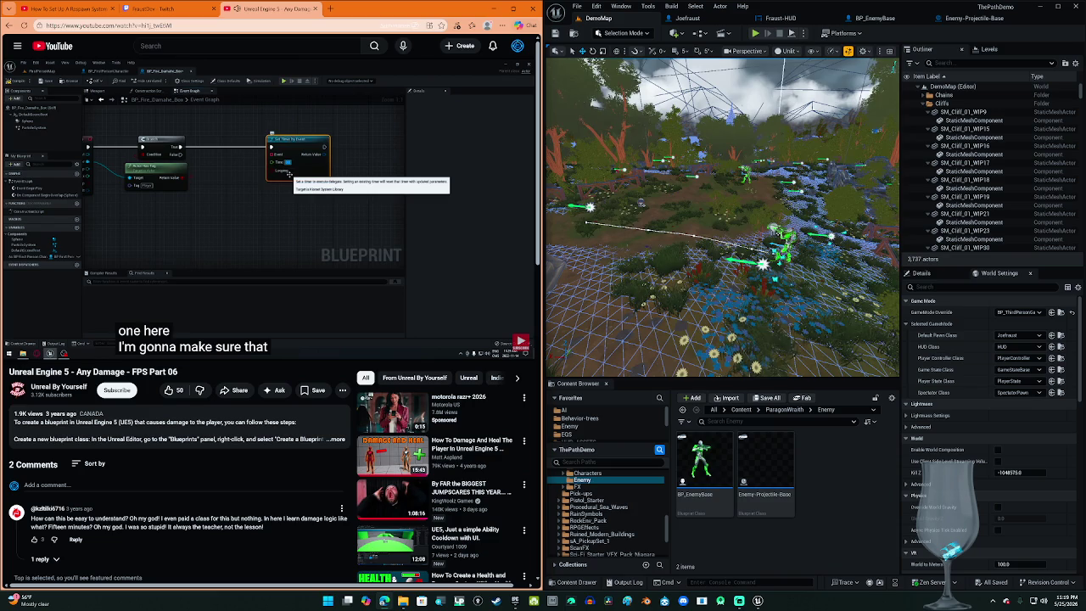
pyautogui.moveTo(284, 199)
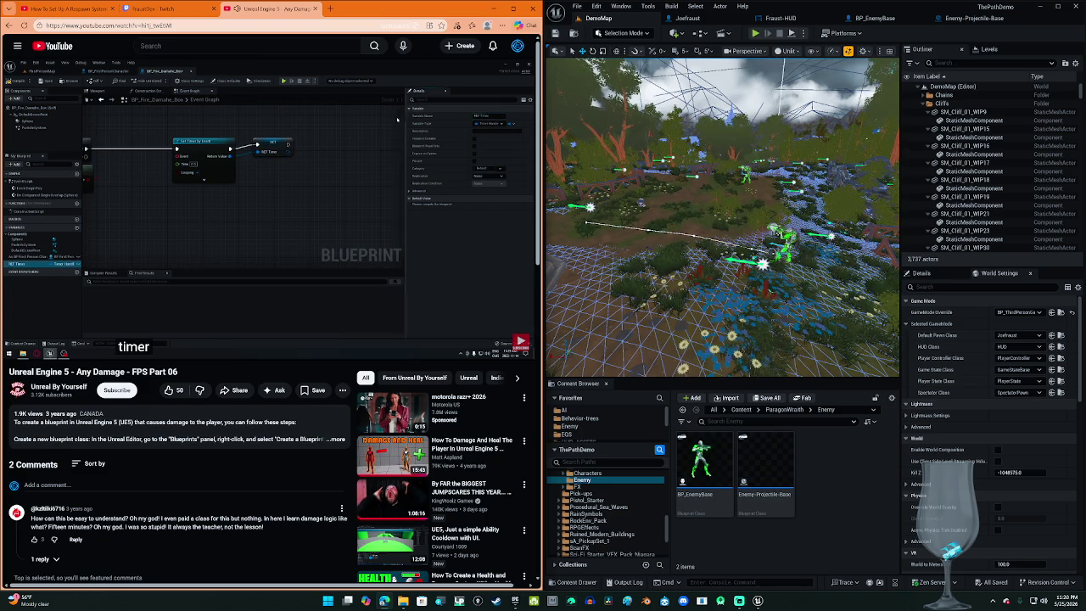
pyautogui.moveTo(515, 348)
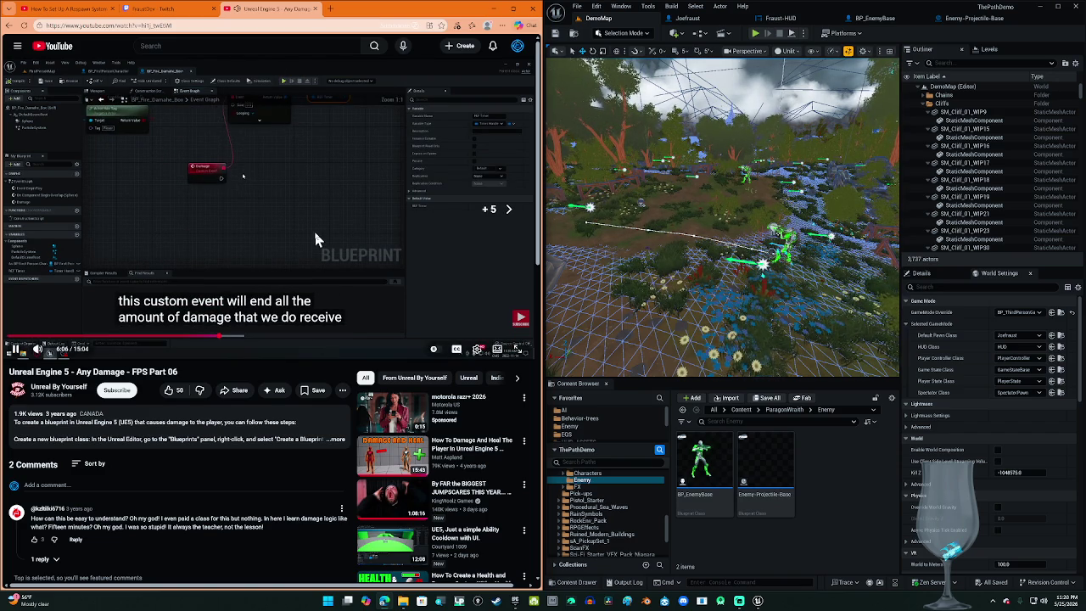
# Step: Replay the timer loop explanation and pause where Apply Damage deals five damage every 0.5 seconds
pyautogui.press('Left')
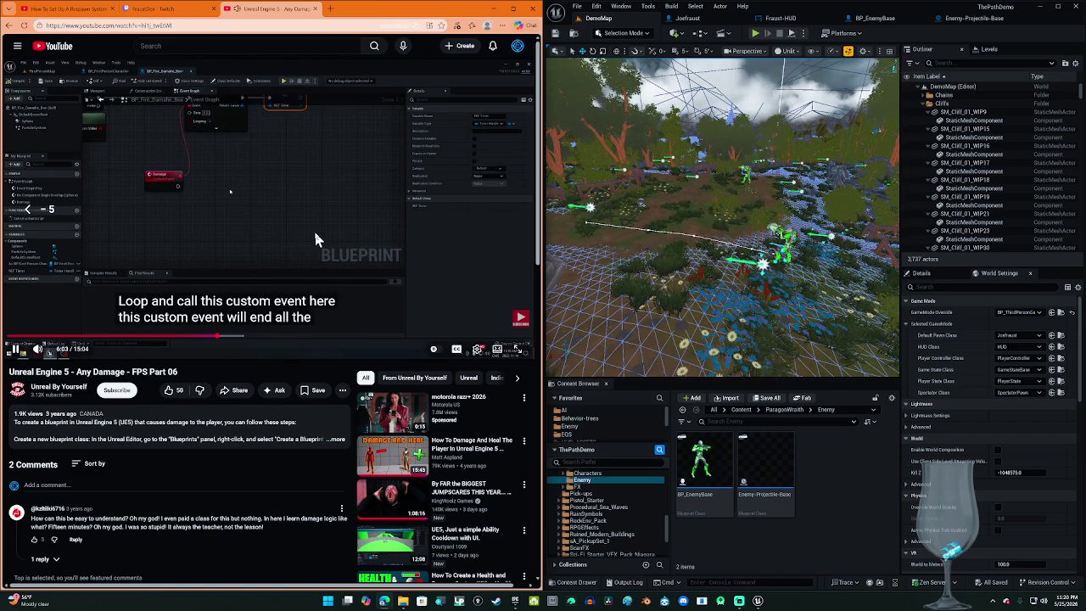
pyautogui.press('Left')
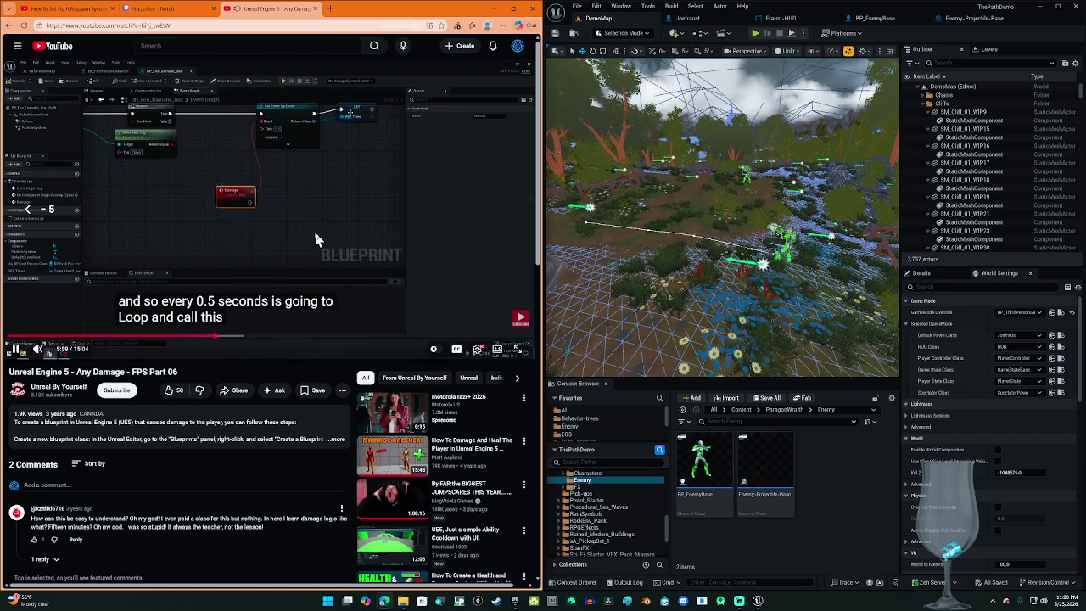
pyautogui.press('space')
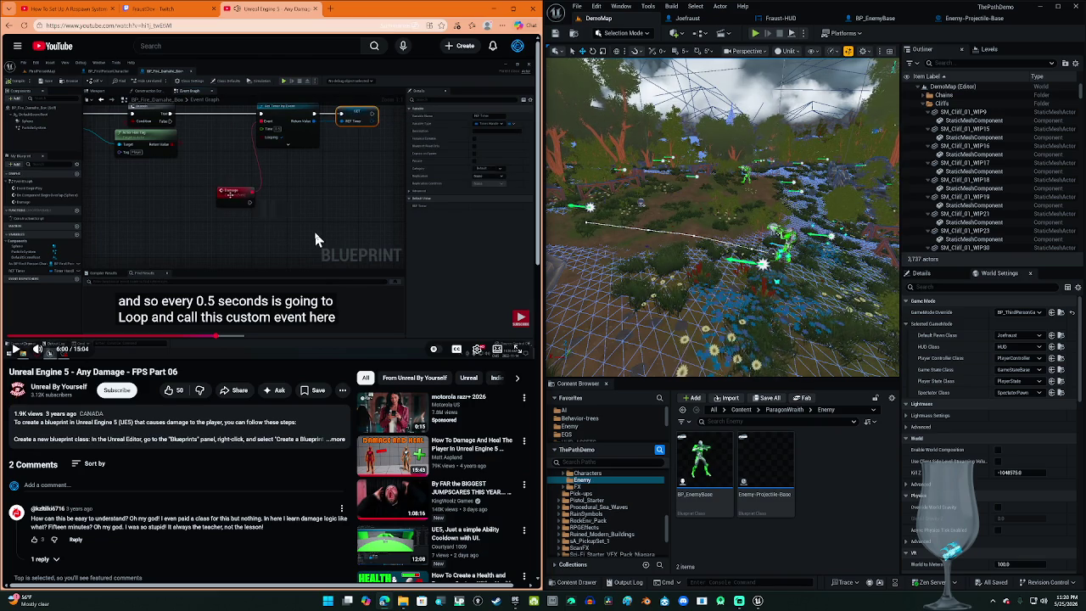
pyautogui.press('space')
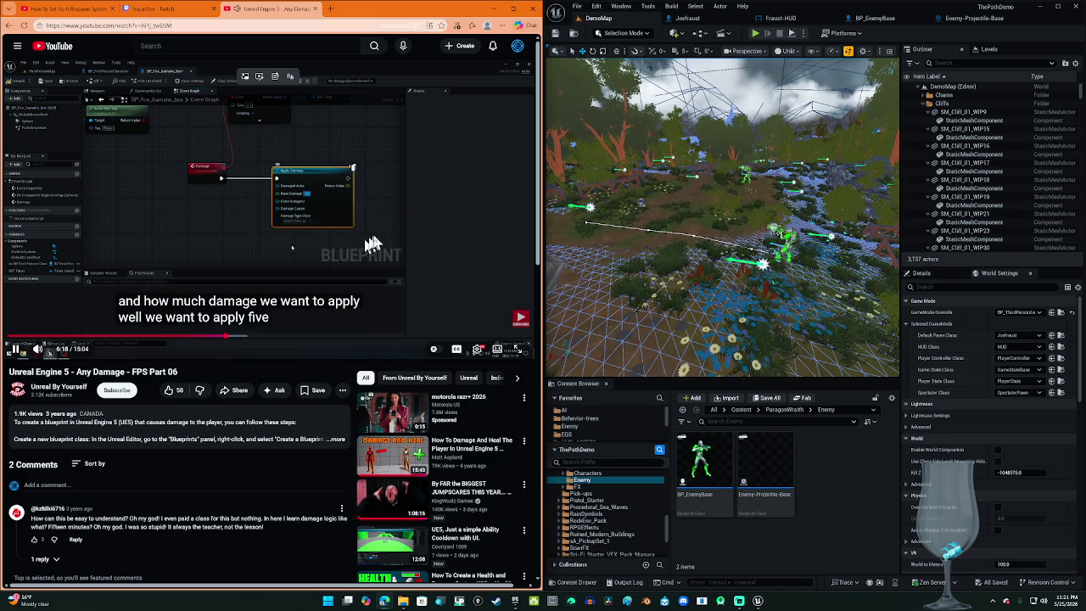
pyautogui.click(375, 237)
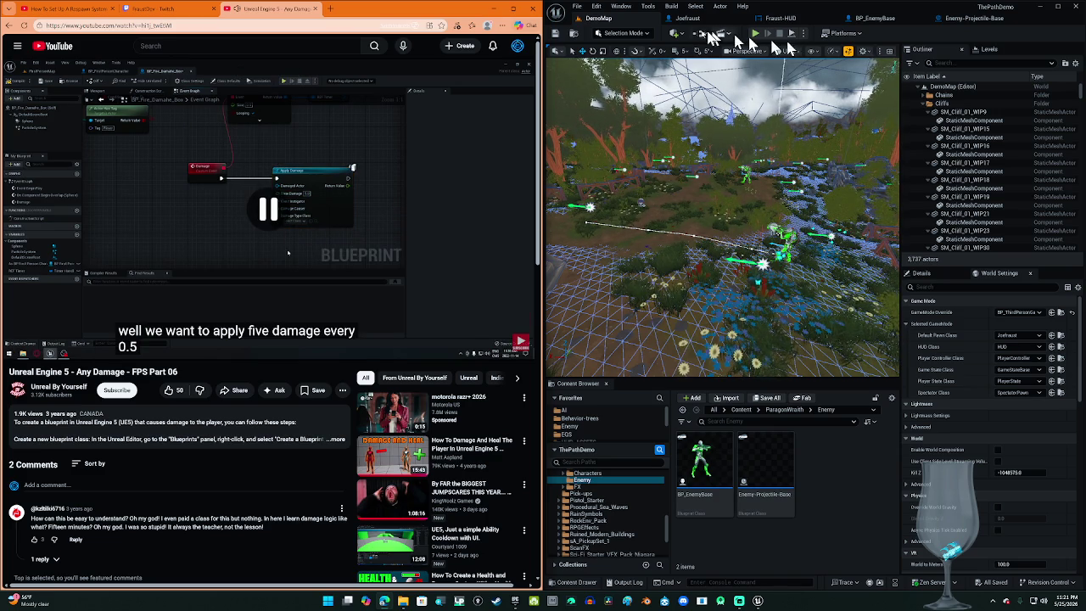
pyautogui.click(689, 18)
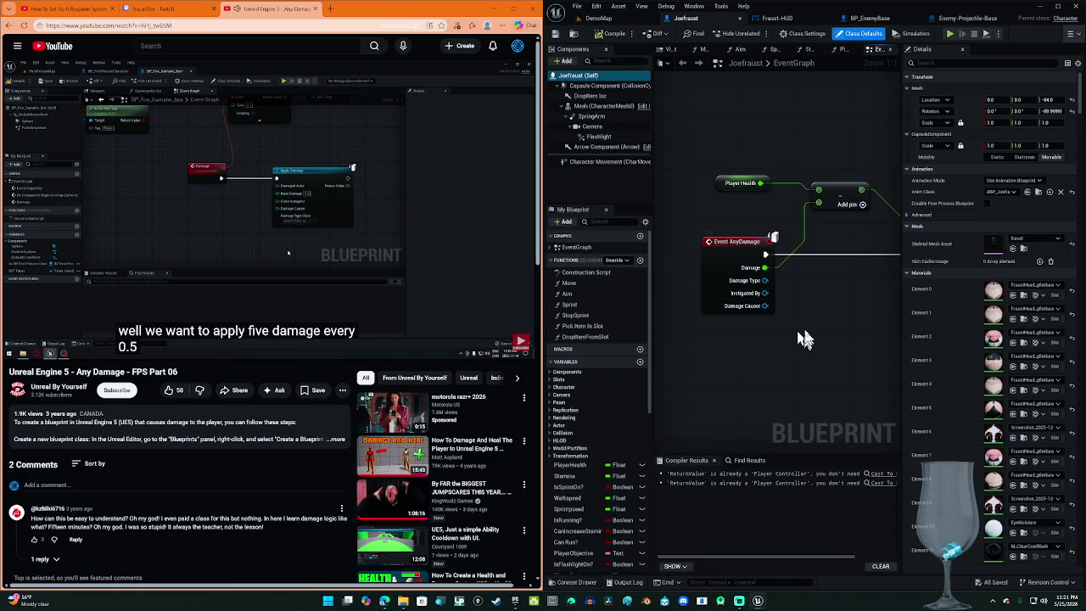
# Step: Add an Apply Damage node to the Joefraust graph, delete it again, and compile the blueprint
pyautogui.rightClick(683, 355)
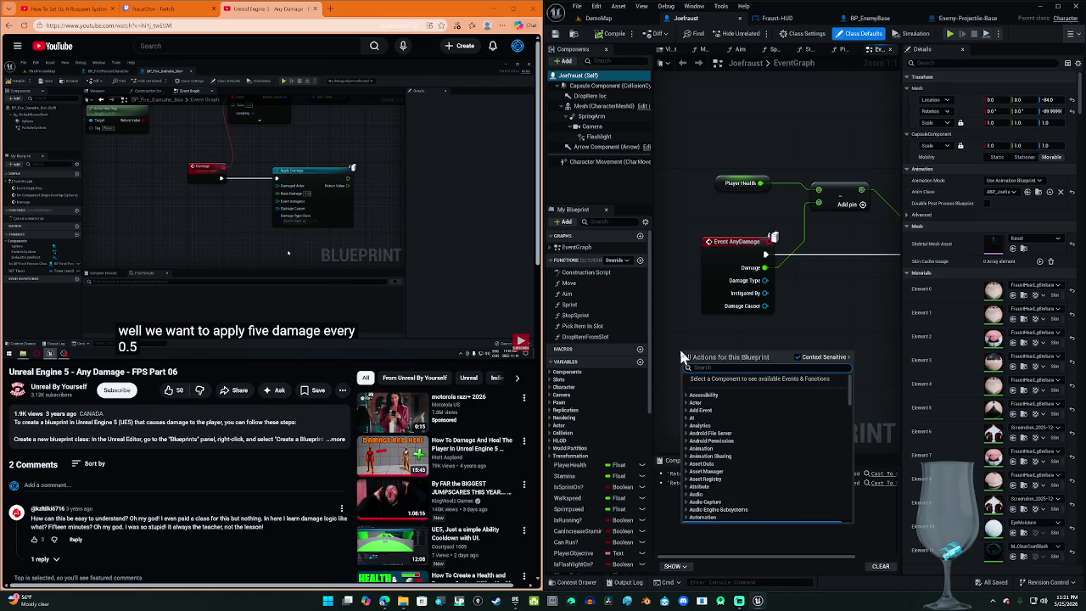
pyautogui.write('a')
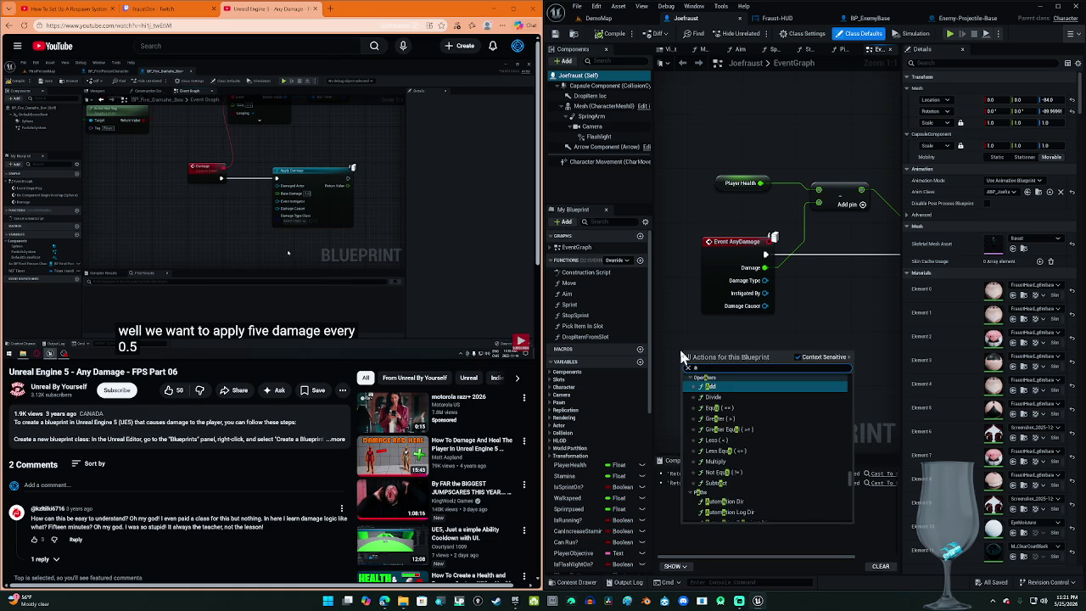
pyautogui.write('pply')
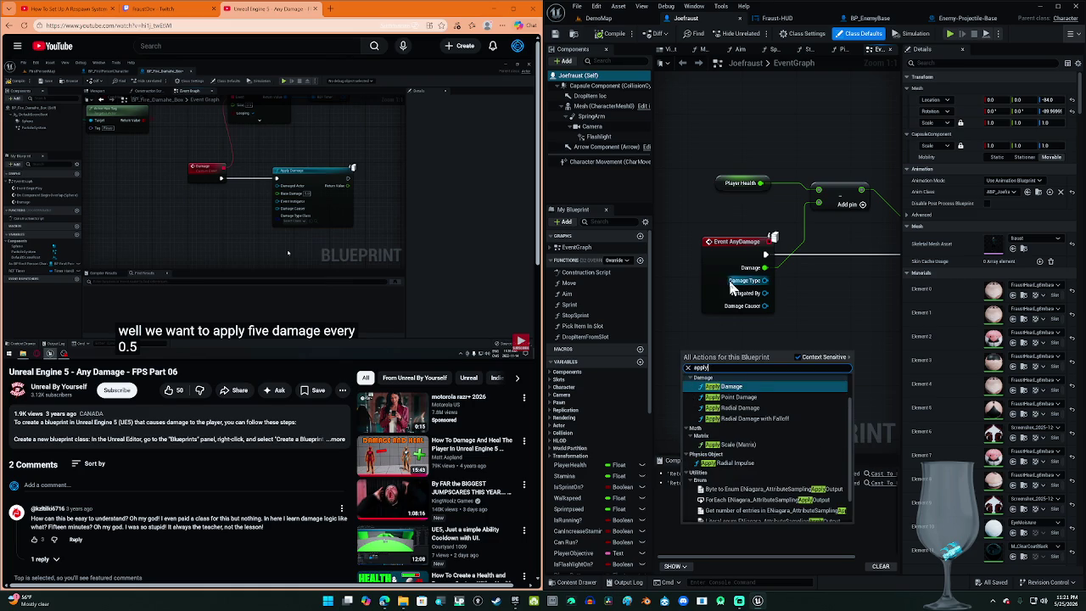
pyautogui.click(738, 387)
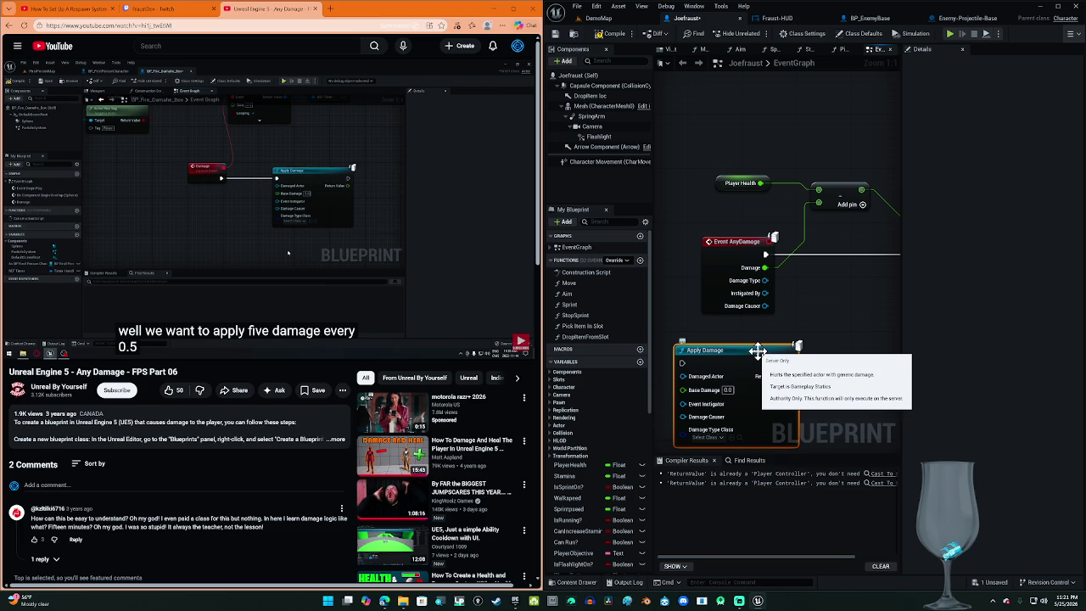
pyautogui.moveTo(879, 339); pyautogui.dragTo(860, 330)
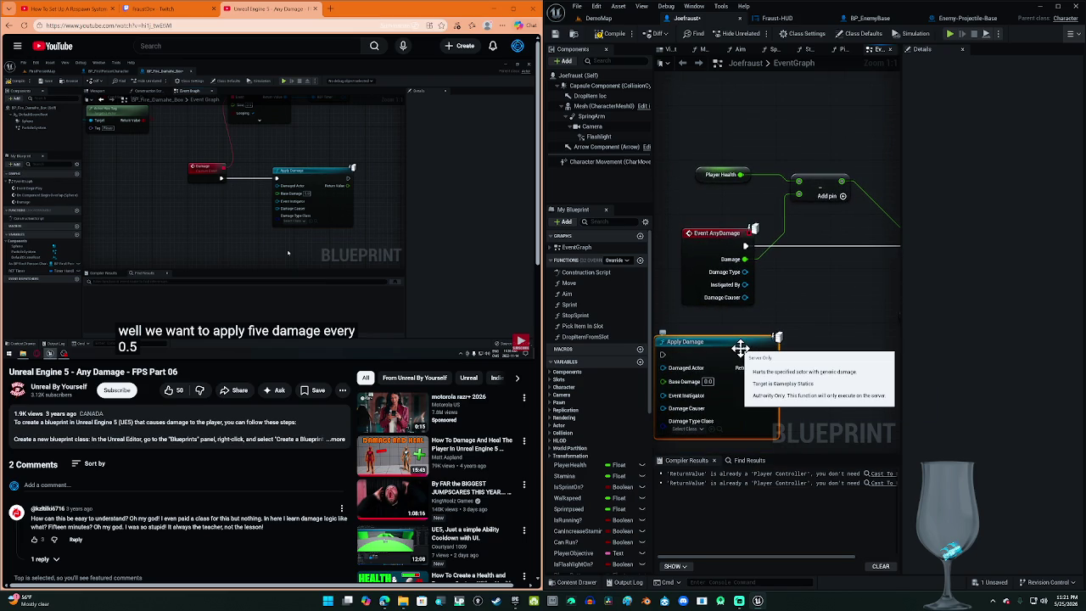
pyautogui.press('Delete')
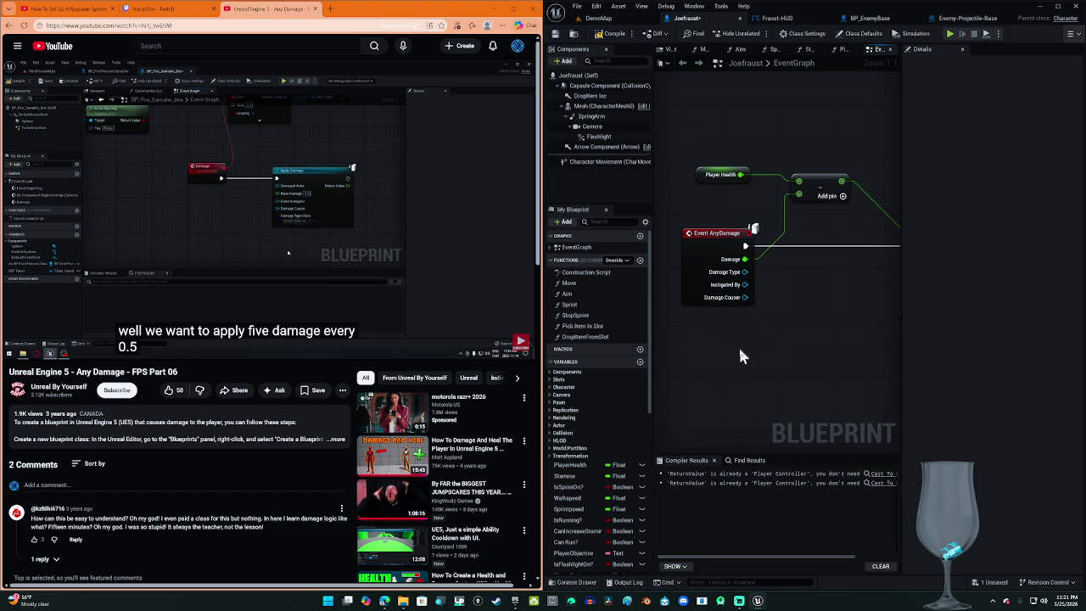
pyautogui.click(604, 42)
pyautogui.click(602, 41)
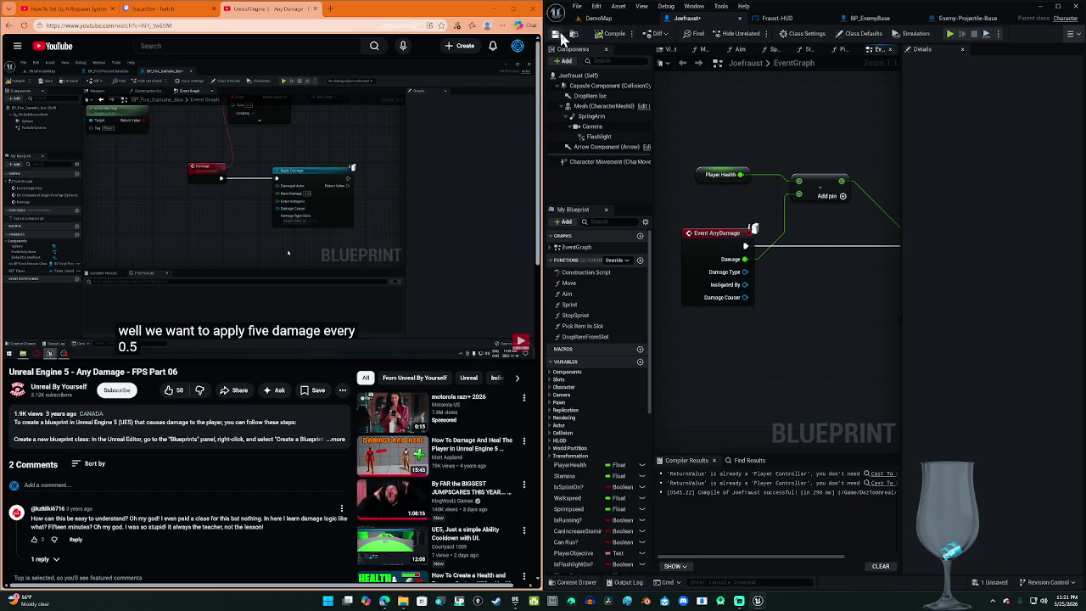
# Step: Resume the Any Damage tutorial, jump ahead to about 13:53, then pause and view it full screen
pyautogui.click(371, 217)
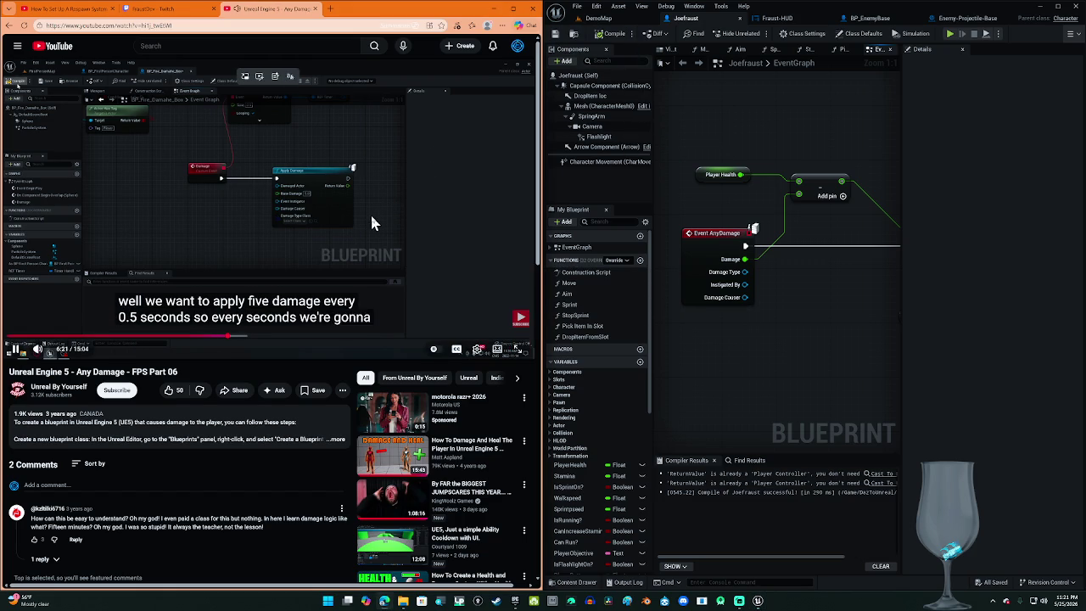
pyautogui.press('Right')
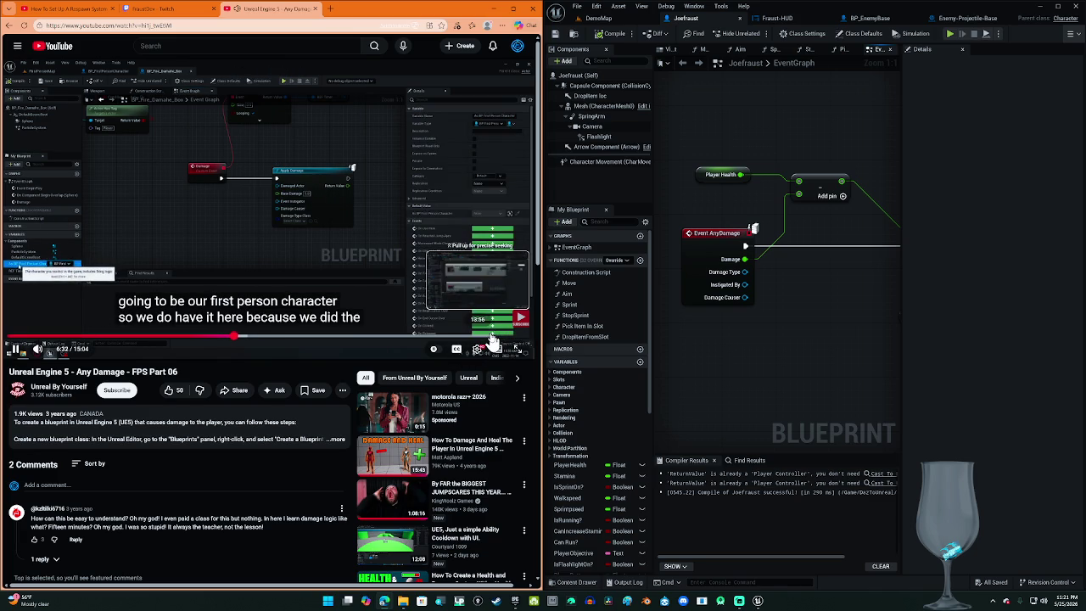
pyautogui.click(489, 338)
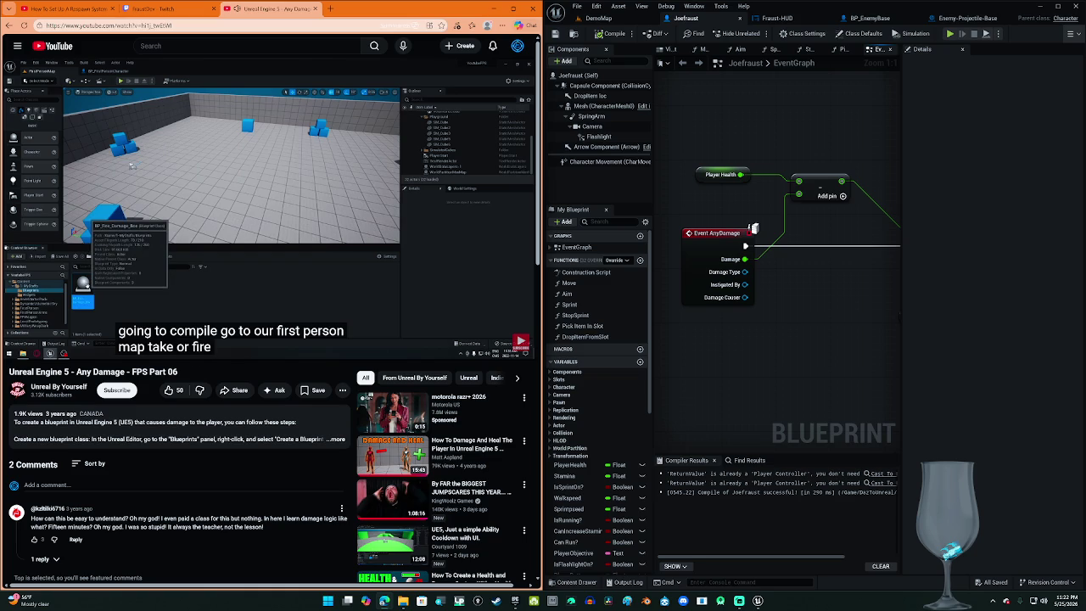
pyautogui.moveTo(360, 188)
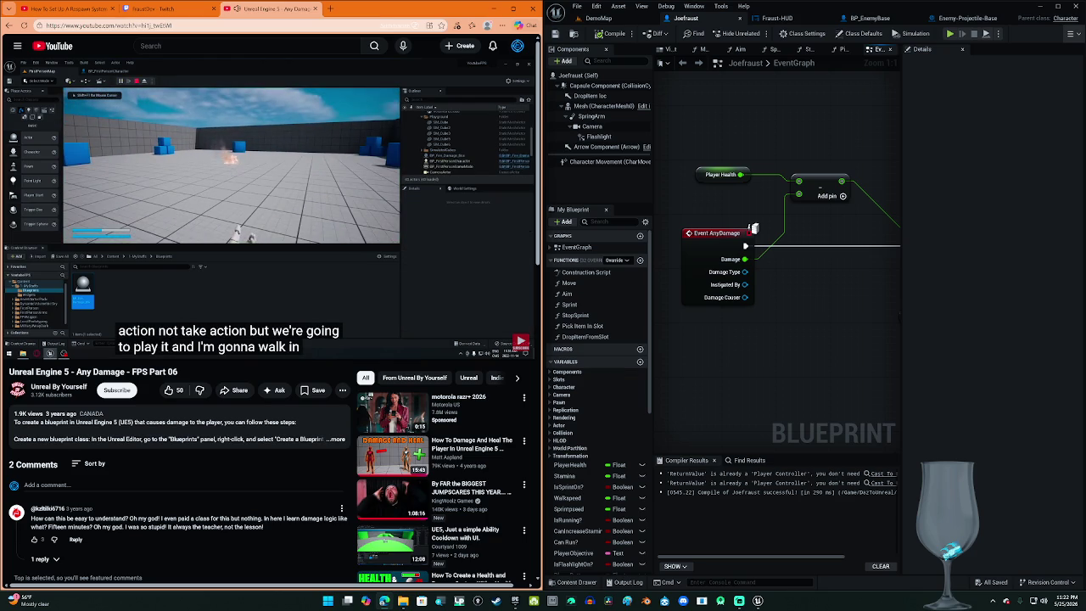
pyautogui.moveTo(409, 189)
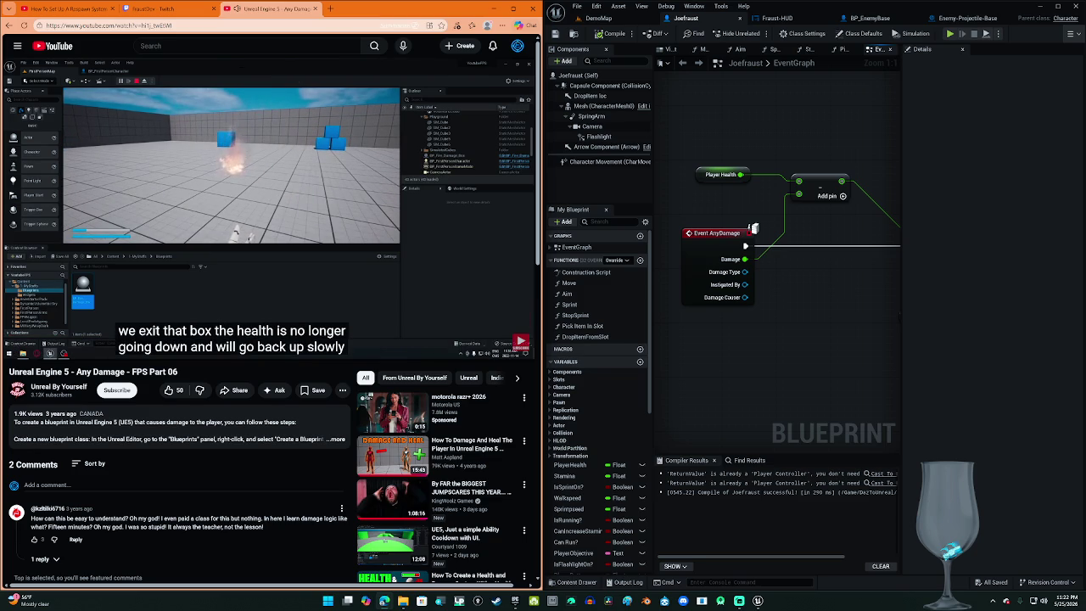
pyautogui.click(416, 149)
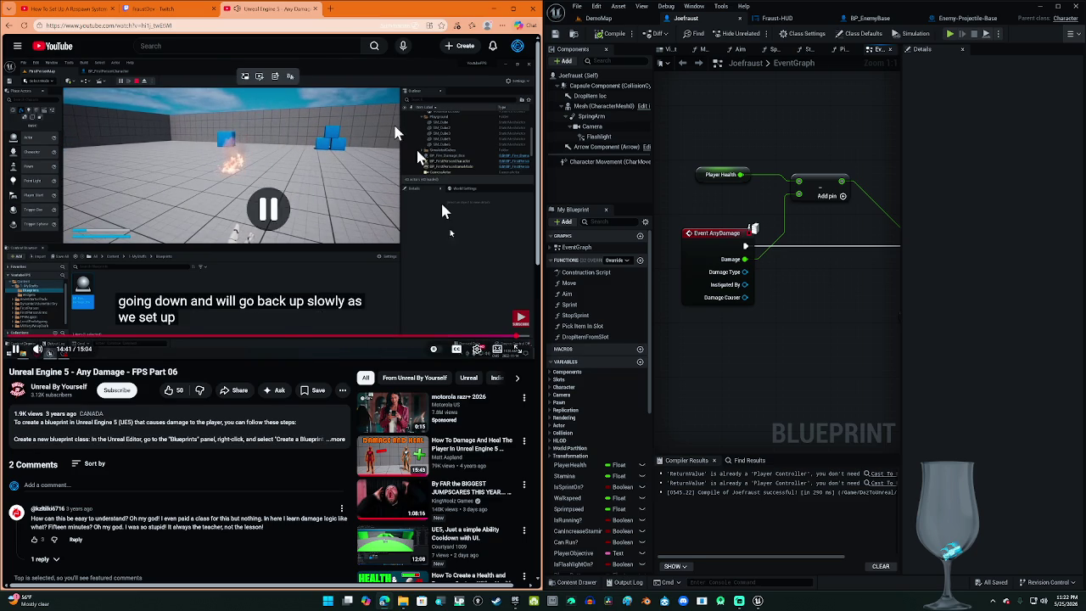
pyautogui.click(517, 350)
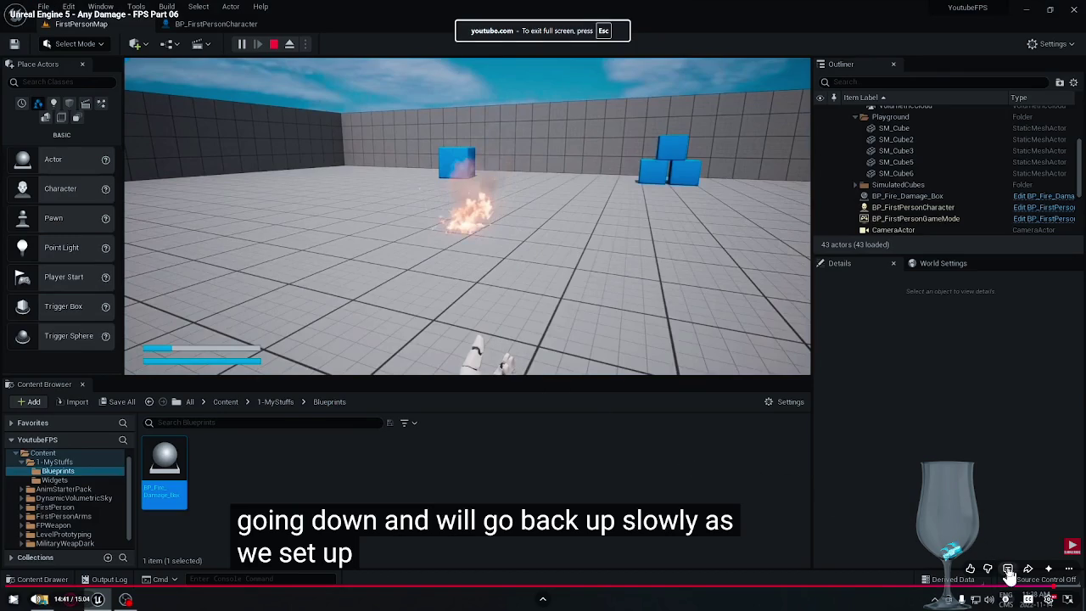
# Step: Play more of the full-screen tutorial, pause at 14:39, and exit full screen
pyautogui.press('space')
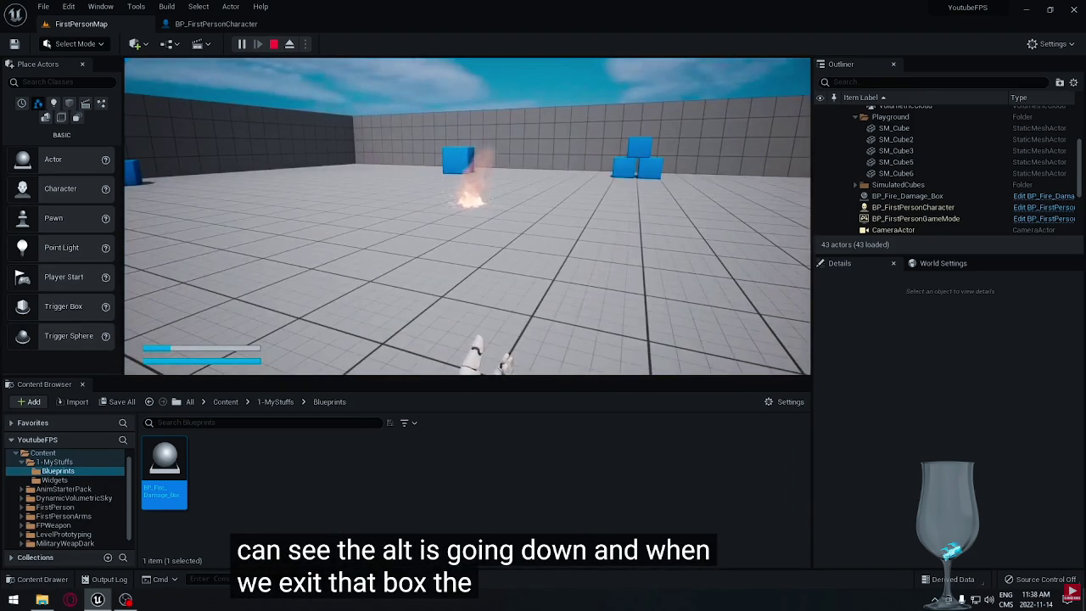
pyautogui.click(706, 281)
pyautogui.press('Escape')
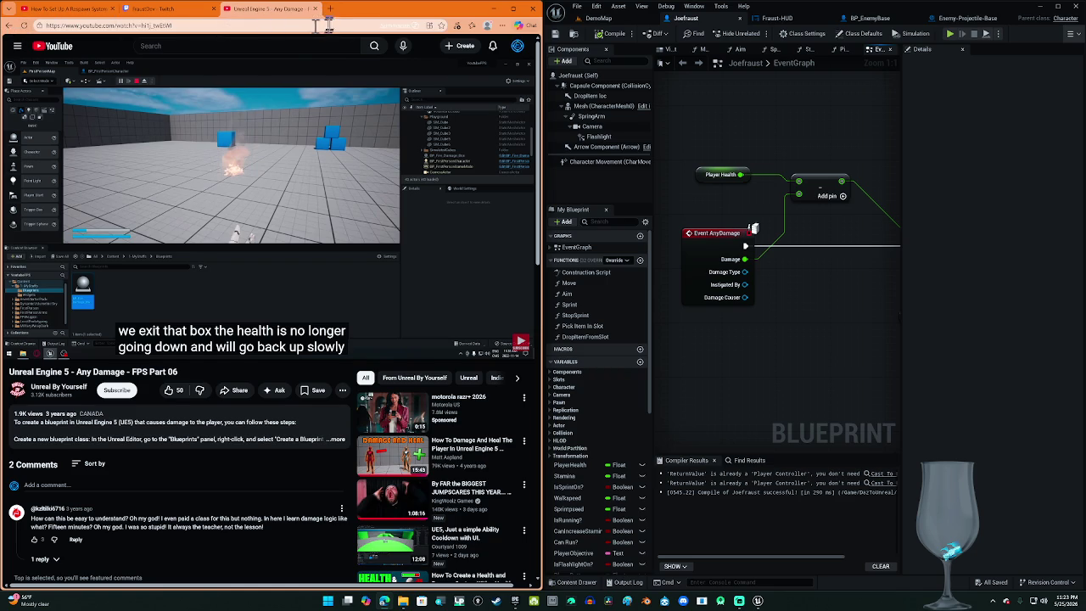
# Step: Go back to the Google results, close that tab, and pause the YouTube respawn tutorial
pyautogui.click(9, 26)
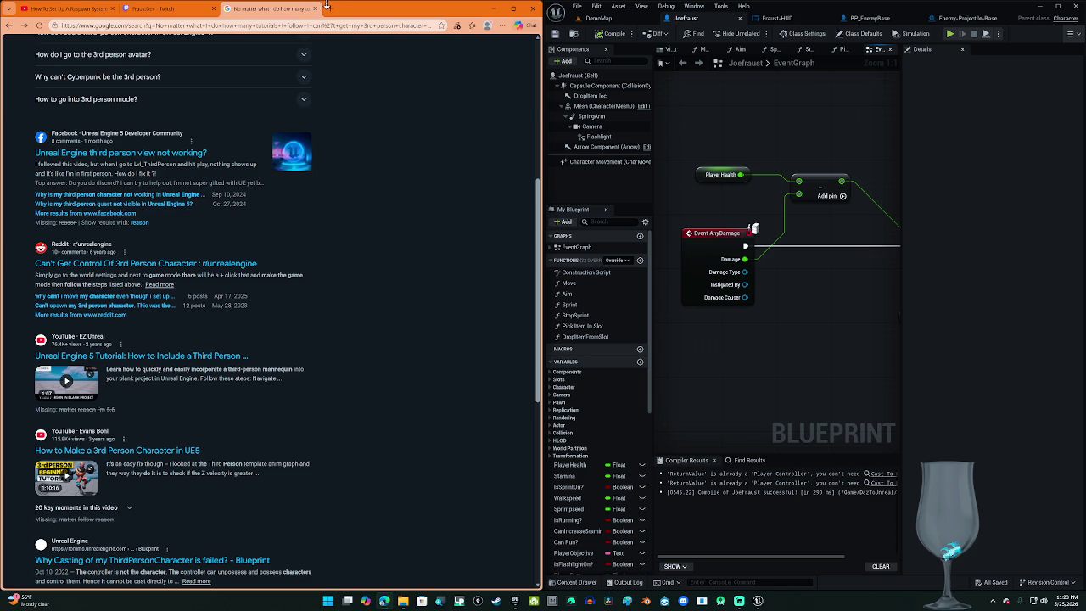
pyautogui.click(315, 9)
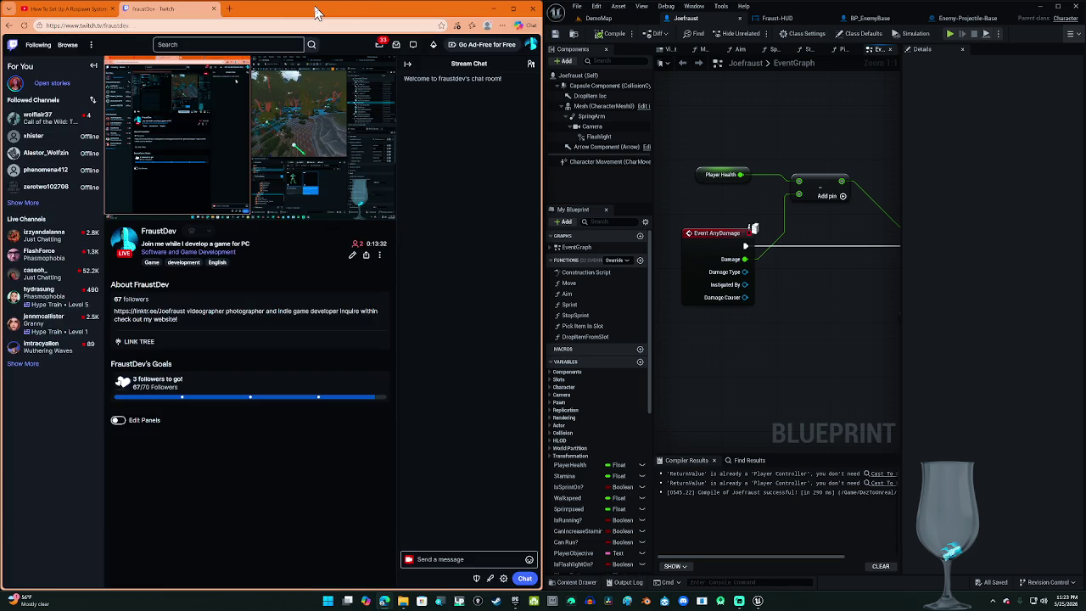
pyautogui.click(69, 6)
pyautogui.click(379, 206)
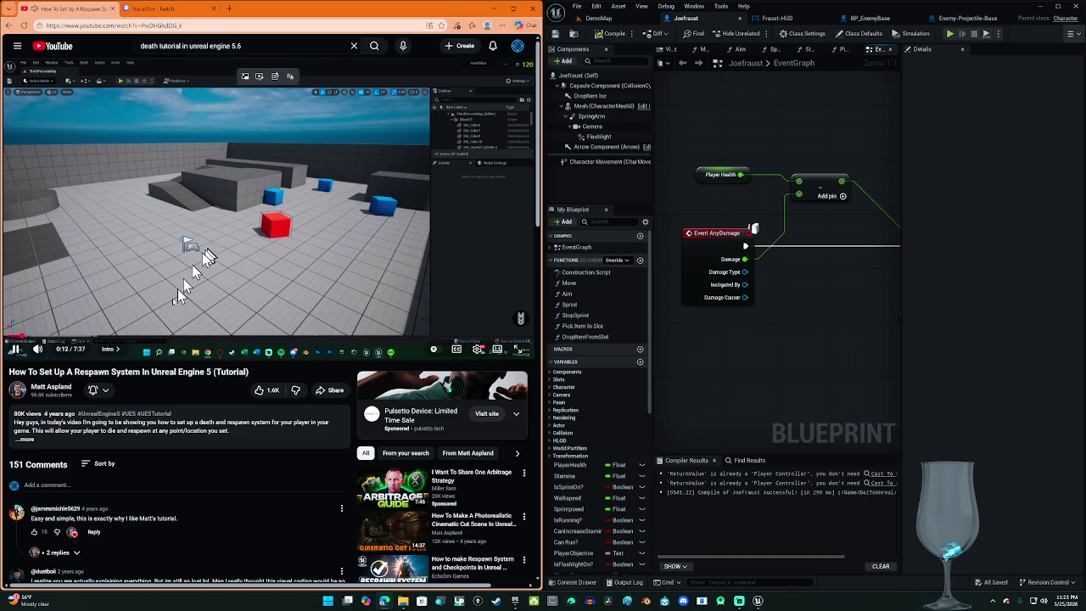
# Step: Jump to the respawn tutorial's Killing The Player chapter, then rewind ten seconds and pause
pyautogui.click(110, 351)
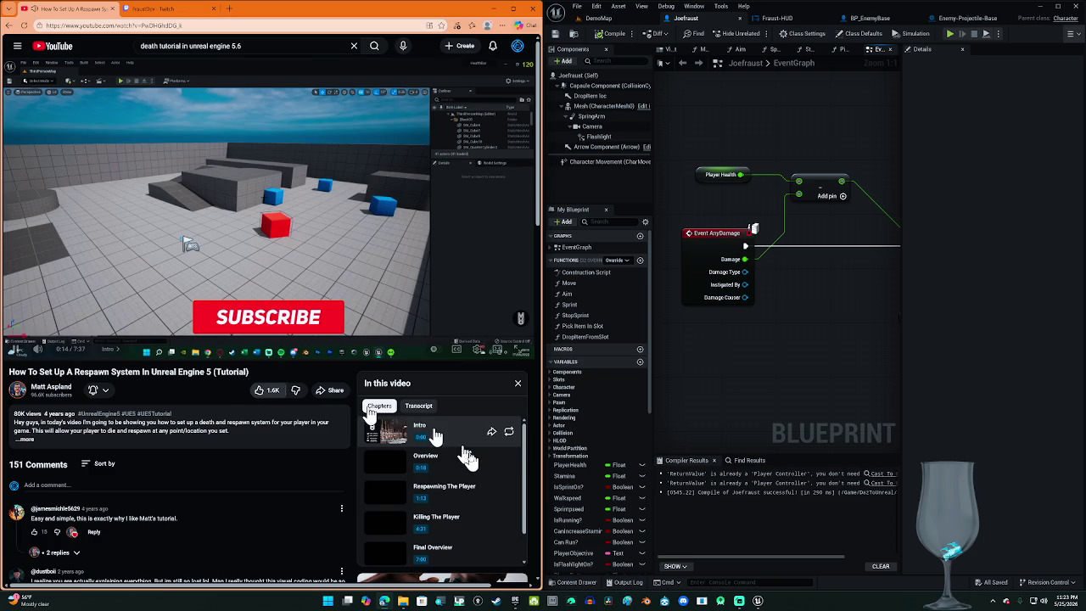
pyautogui.scroll(-1, 501, 471)
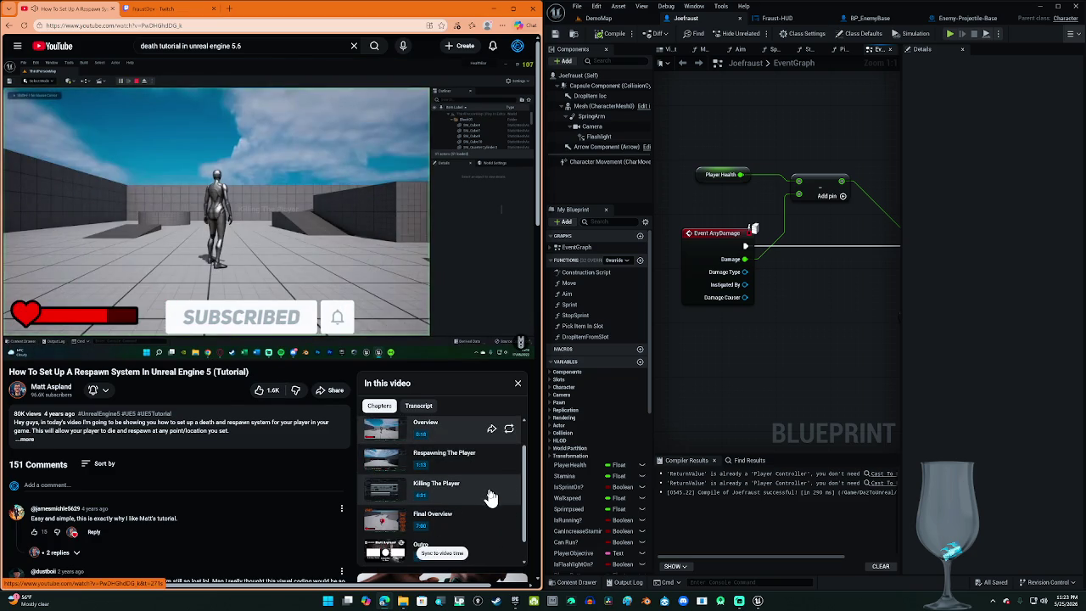
pyautogui.click(494, 491)
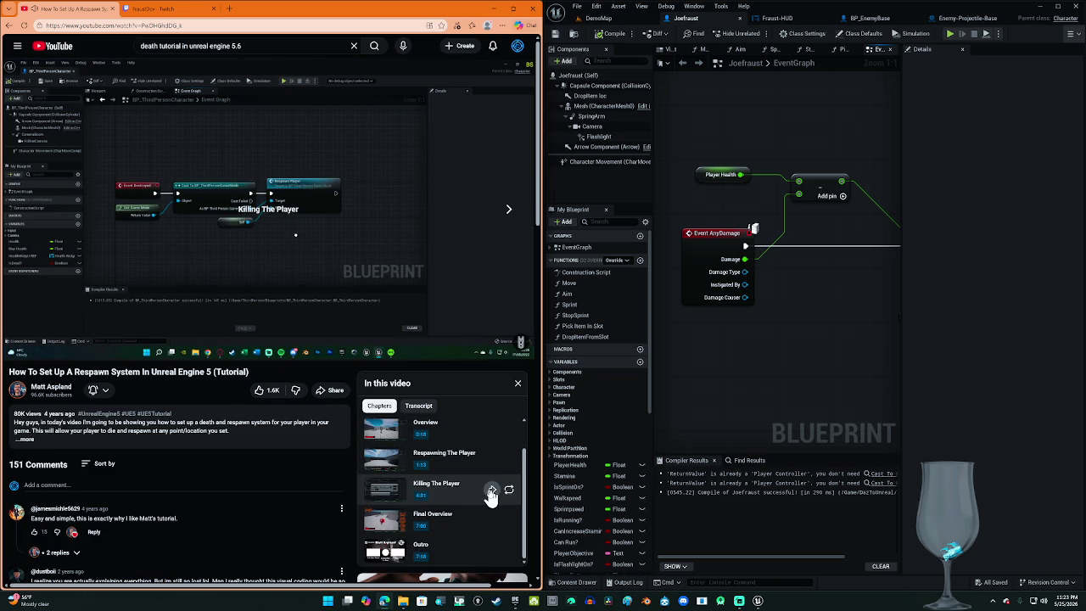
pyautogui.moveTo(361, 316)
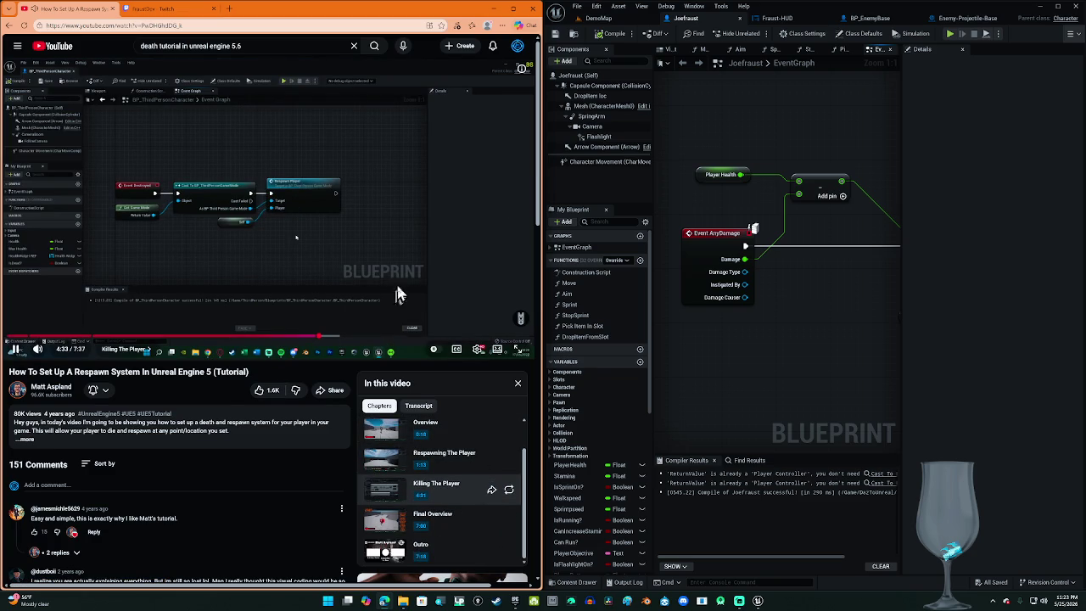
pyautogui.click(389, 256)
pyautogui.click(413, 272)
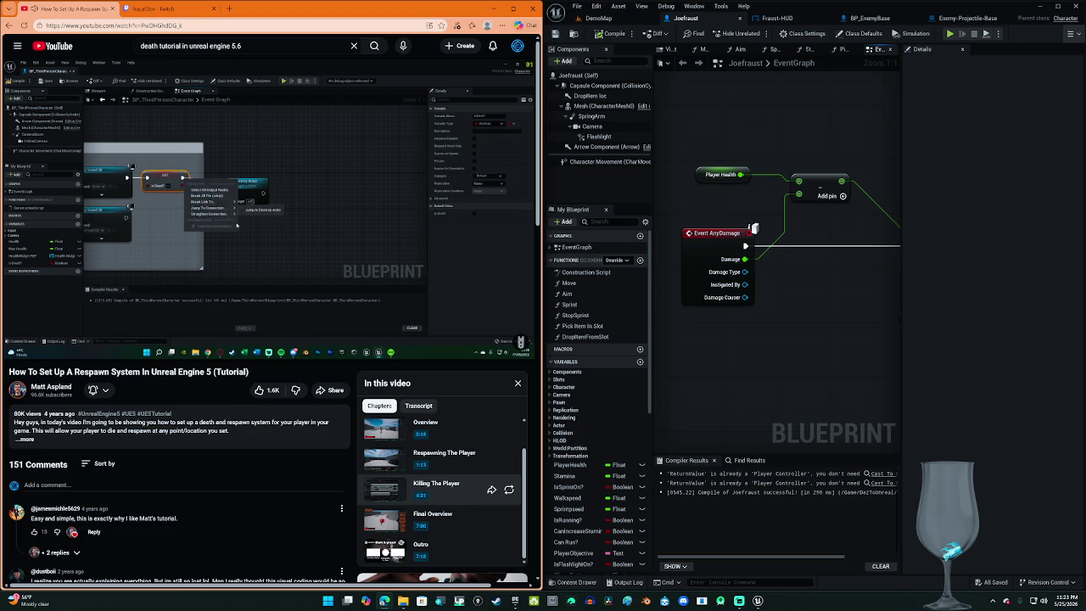
pyautogui.press('j')
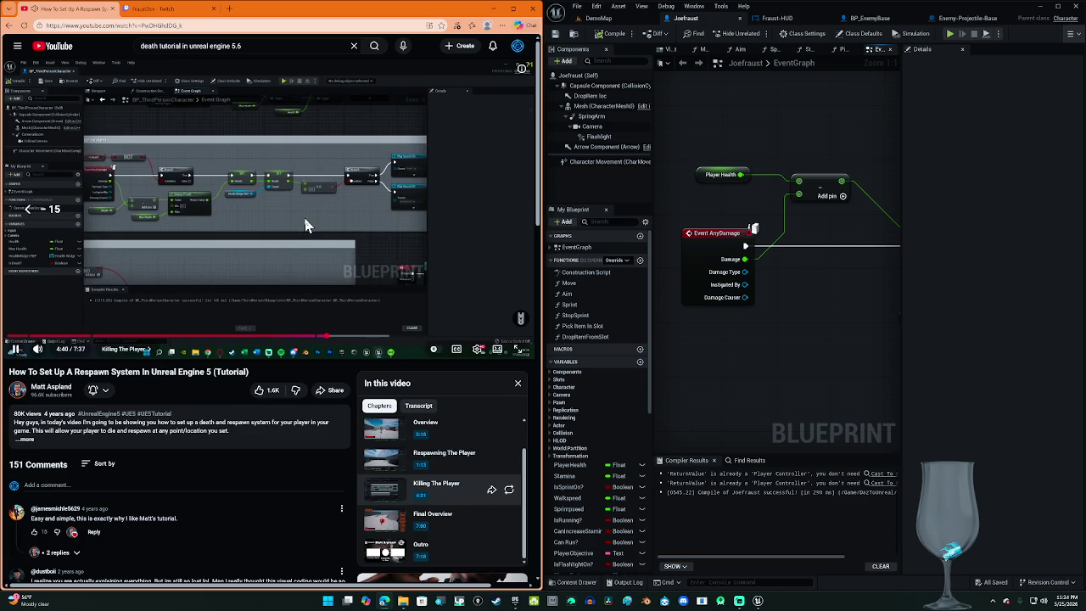
pyautogui.press('k')
# Step: Expand the description, turn on captions, pause around 4:44, and start a screen capture
pyautogui.click(296, 435)
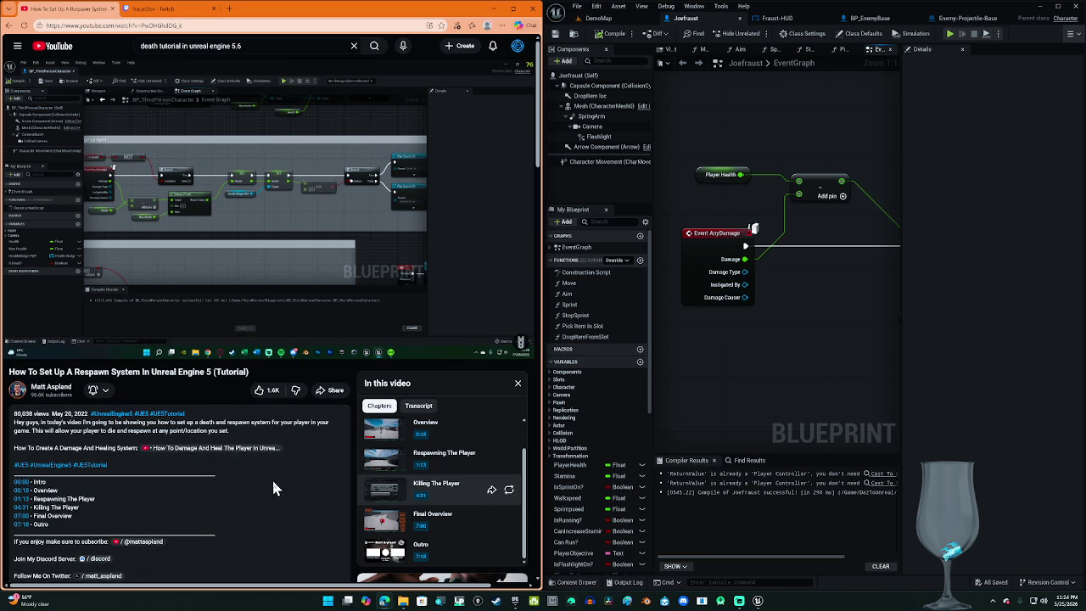
pyautogui.moveTo(345, 351)
pyautogui.click(457, 348)
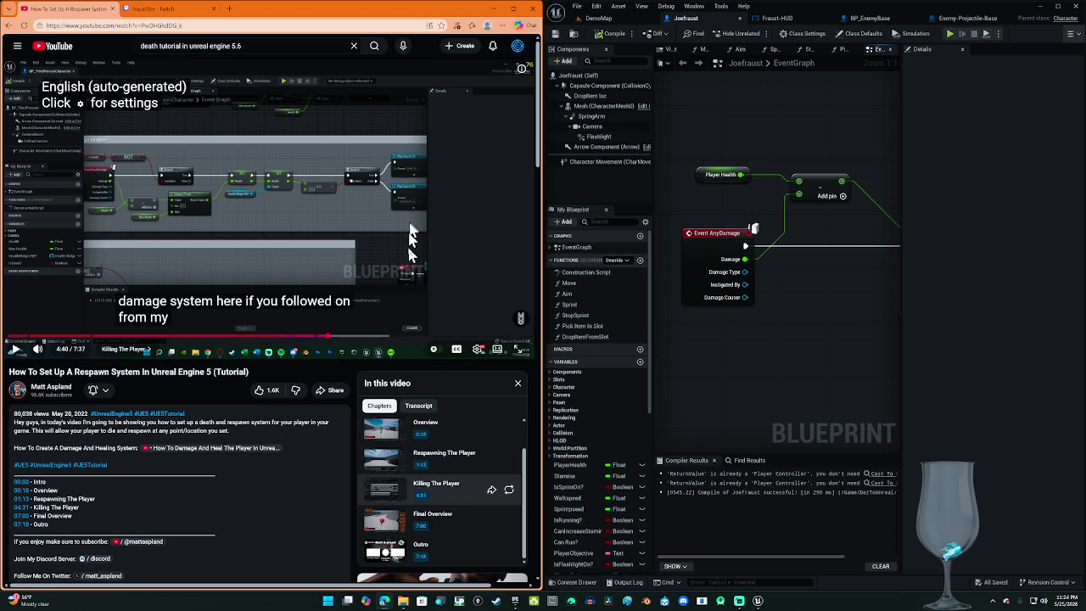
pyautogui.click(410, 229)
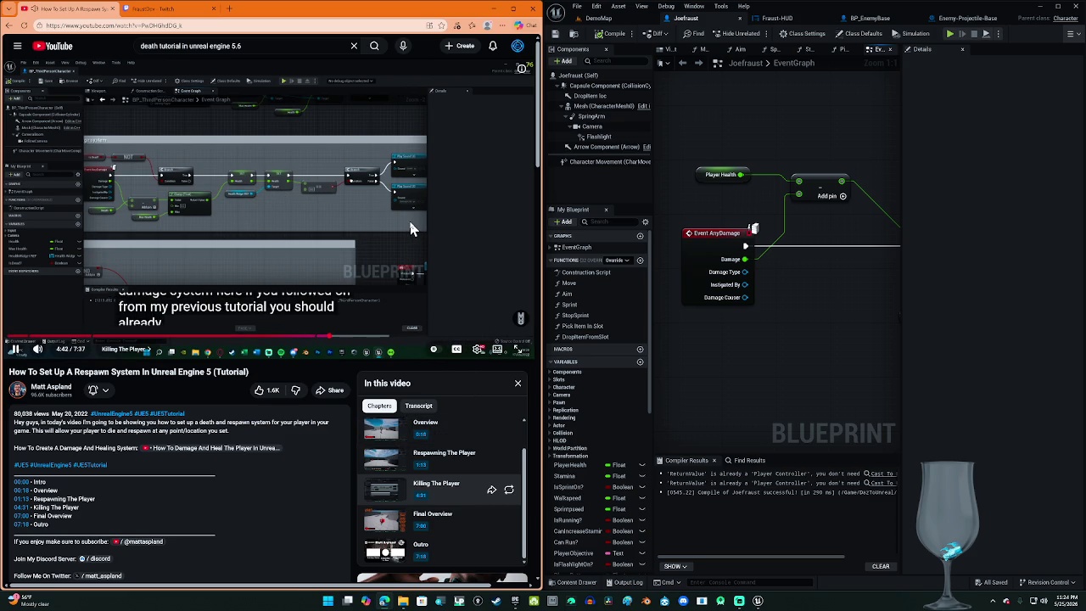
pyautogui.click(411, 228)
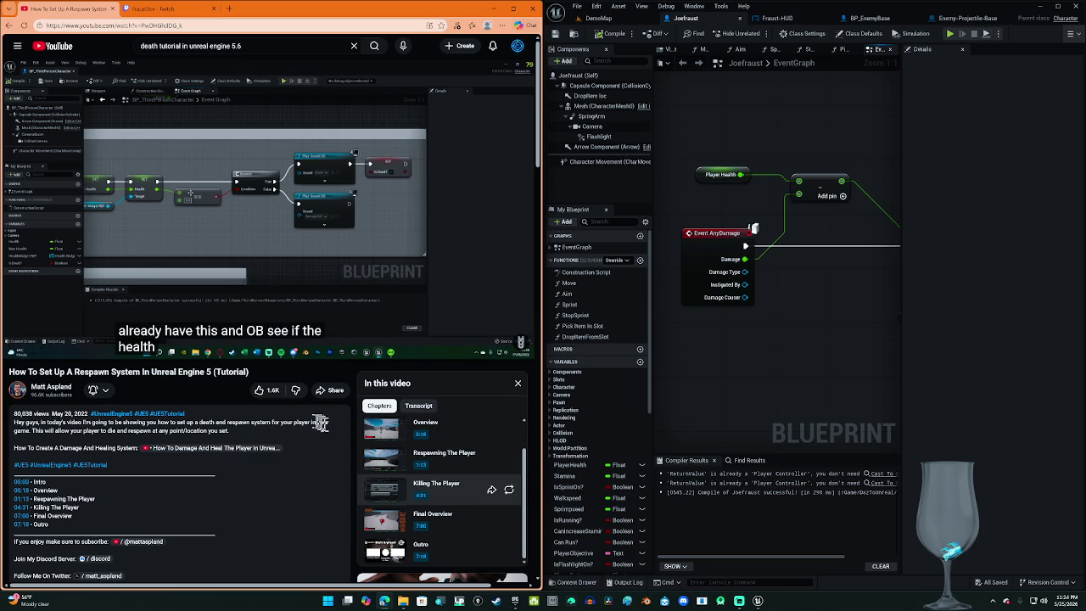
pyautogui.press('Left')
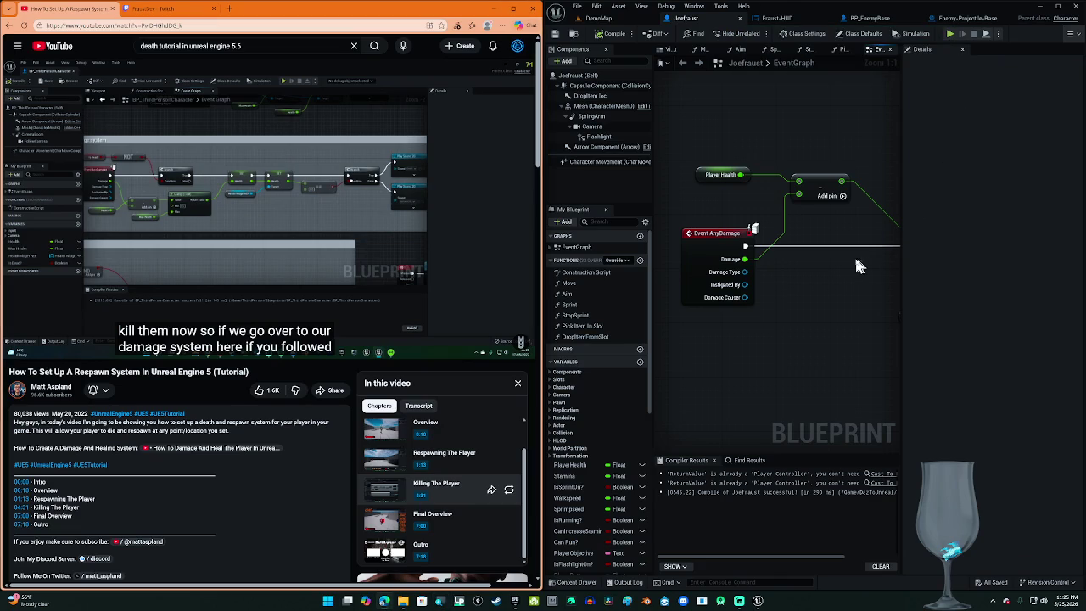
pyautogui.press('super+shift+s')
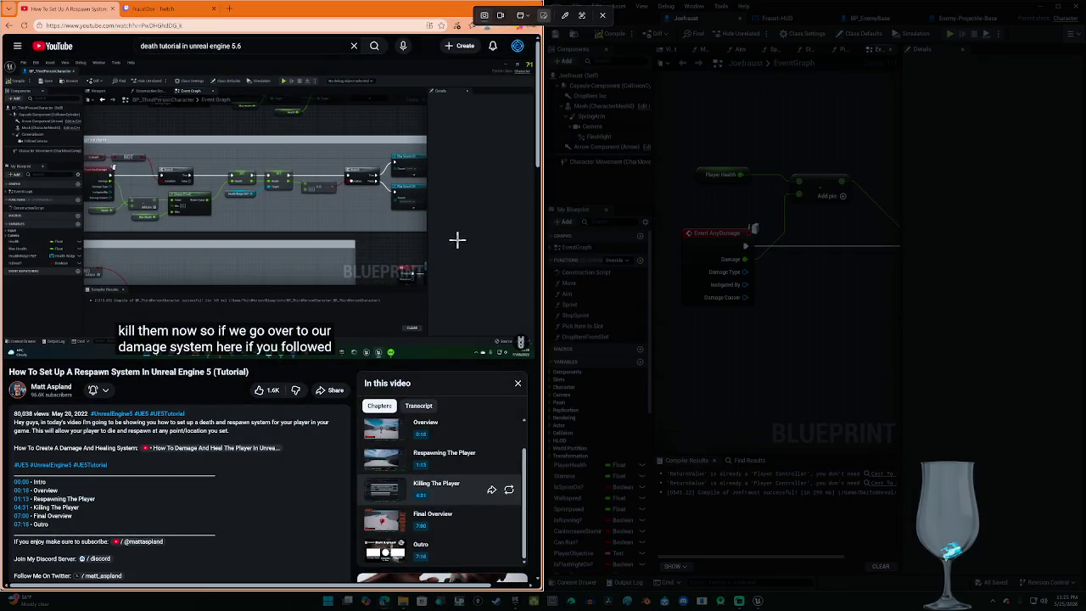
# Step: Screenshot the tutorial's damage blueprint graph, then play on and pause at 4:49
pyautogui.click(457, 240)
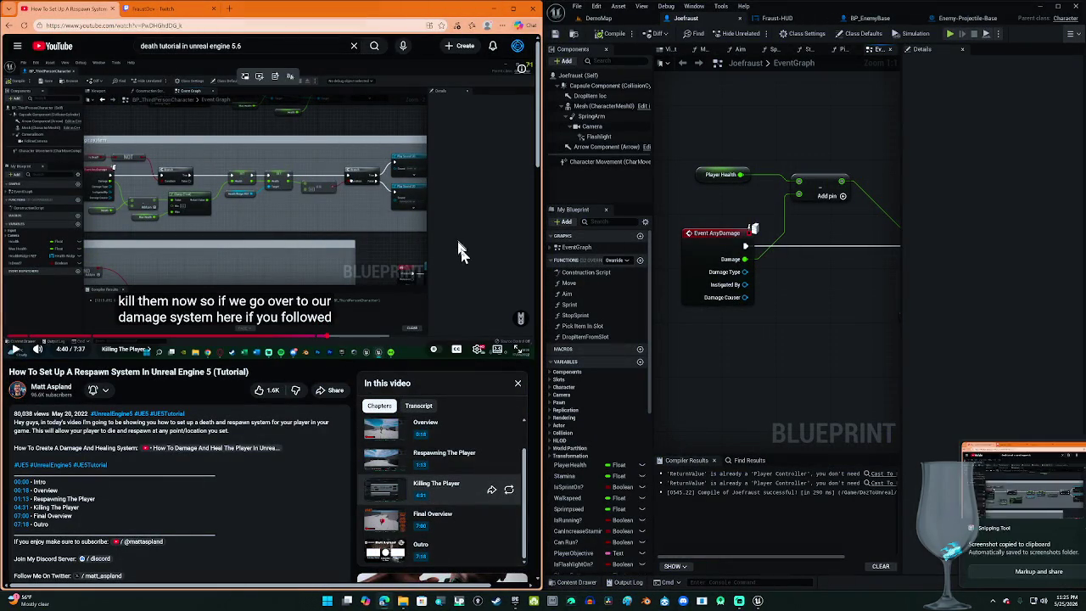
pyautogui.click(435, 232)
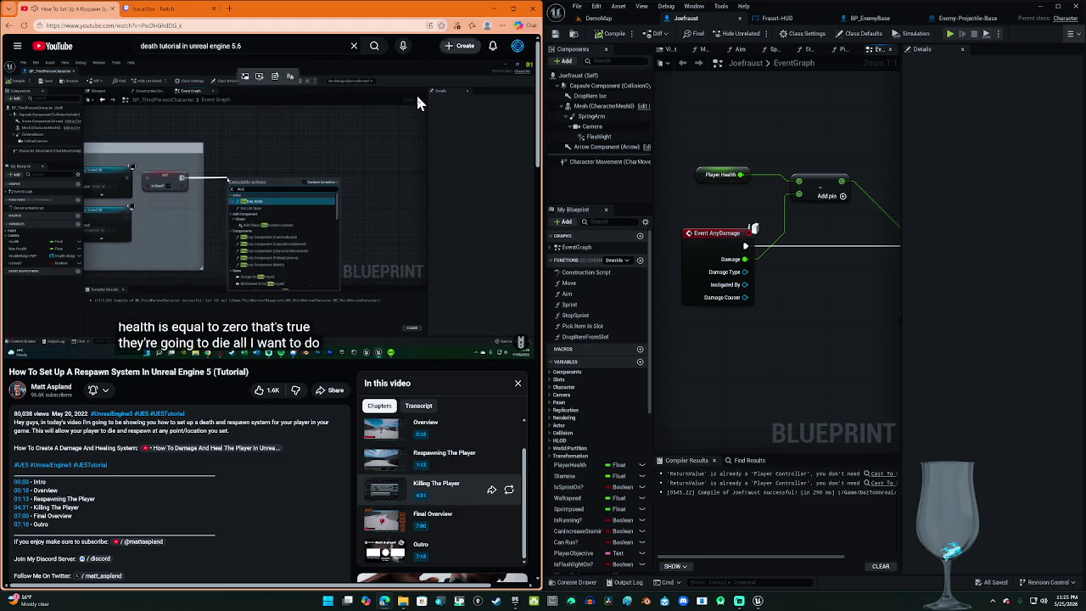
pyautogui.click(344, 187)
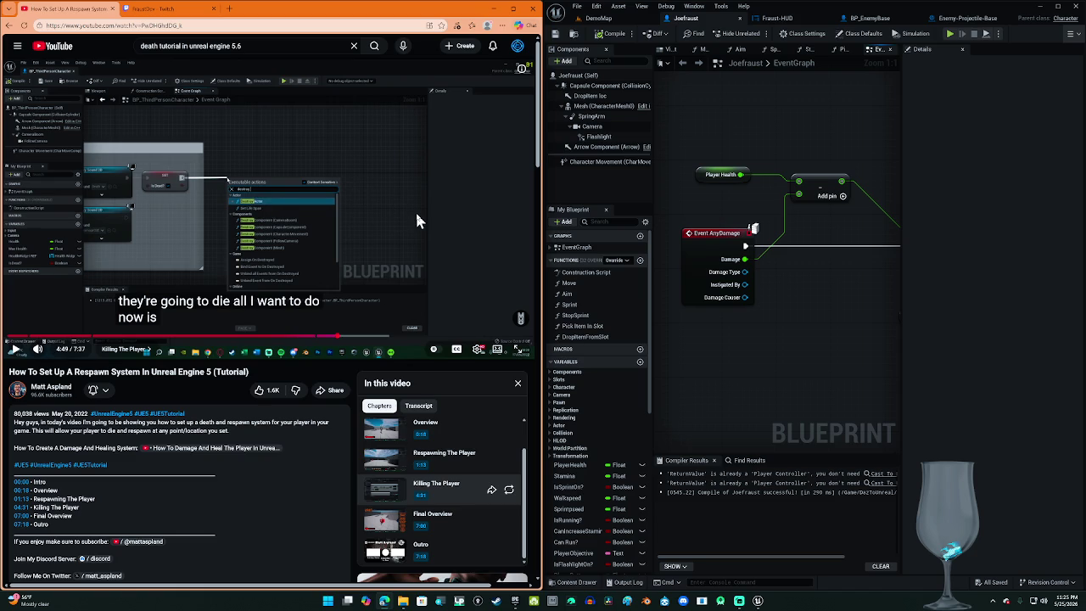
pyautogui.click(517, 388)
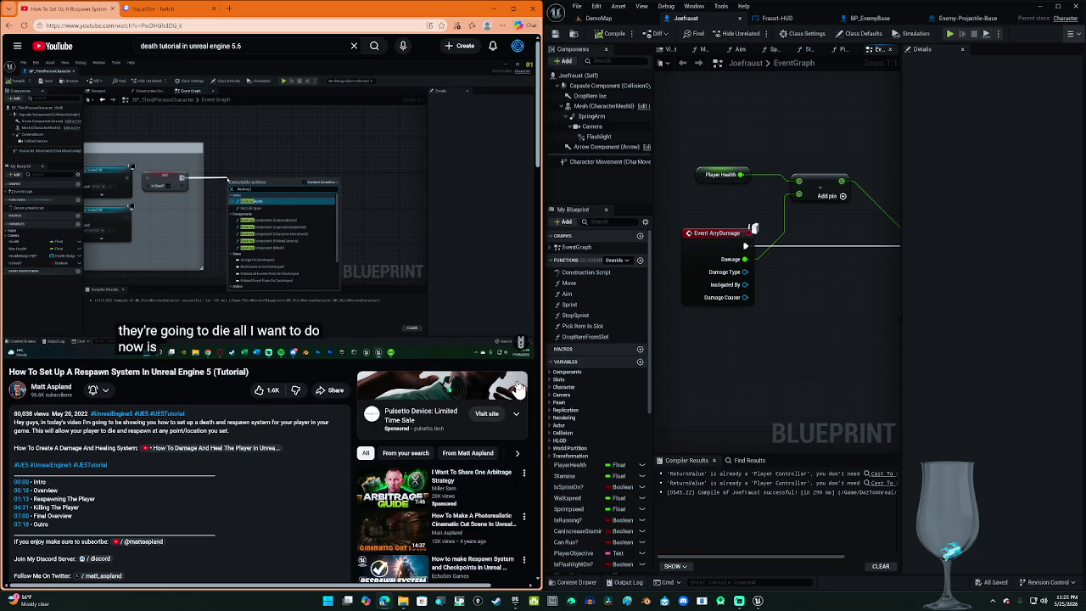
# Step: Filter recommendations to the same creator and read the first comment's replies
pyautogui.click(482, 454)
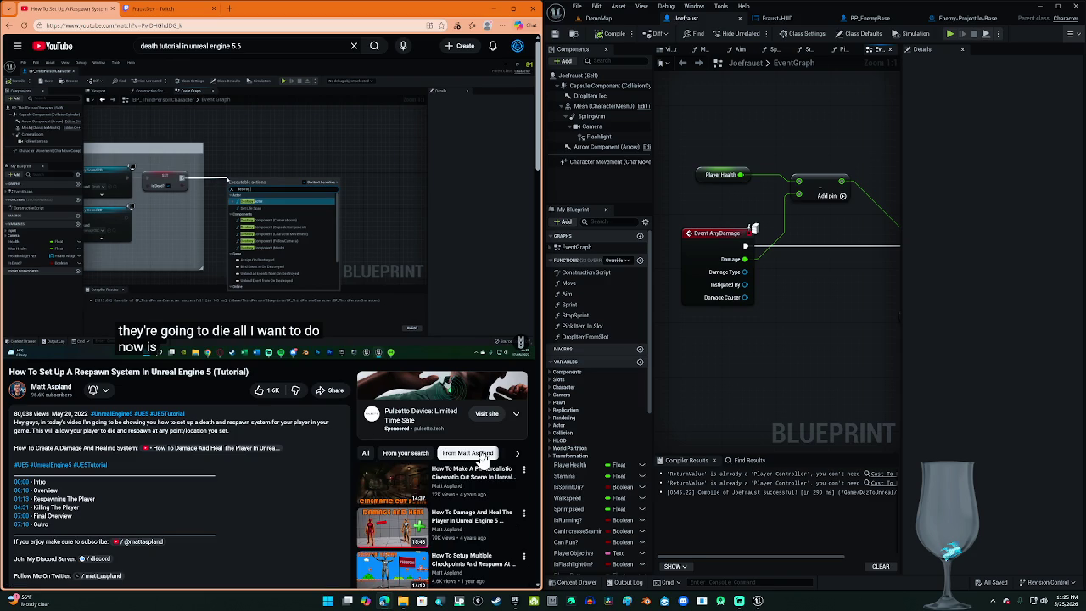
pyautogui.scroll(-1, 505, 492)
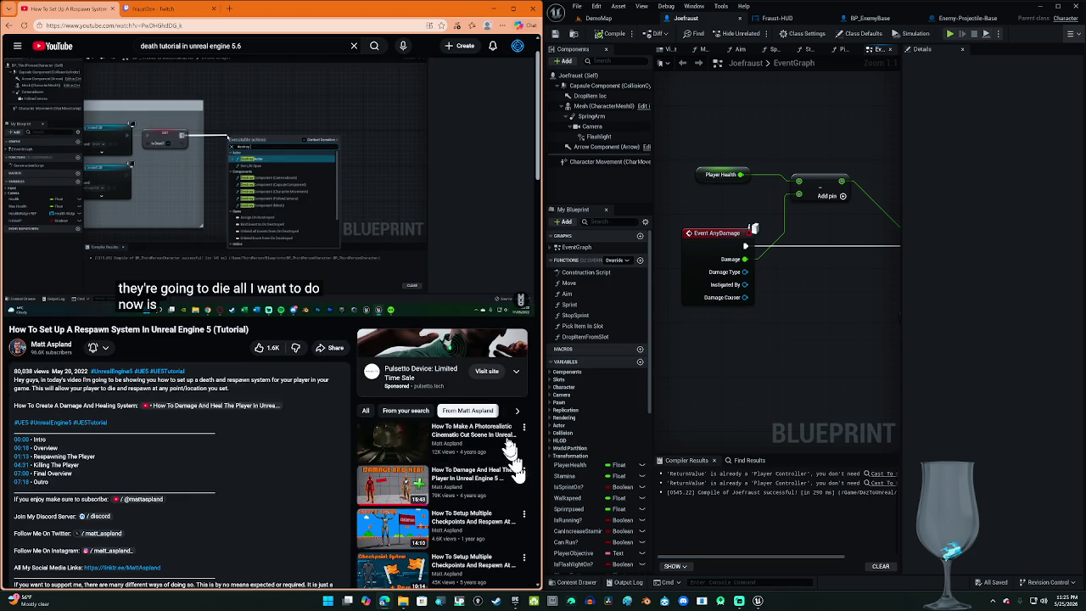
pyautogui.scroll(-2, 508, 450)
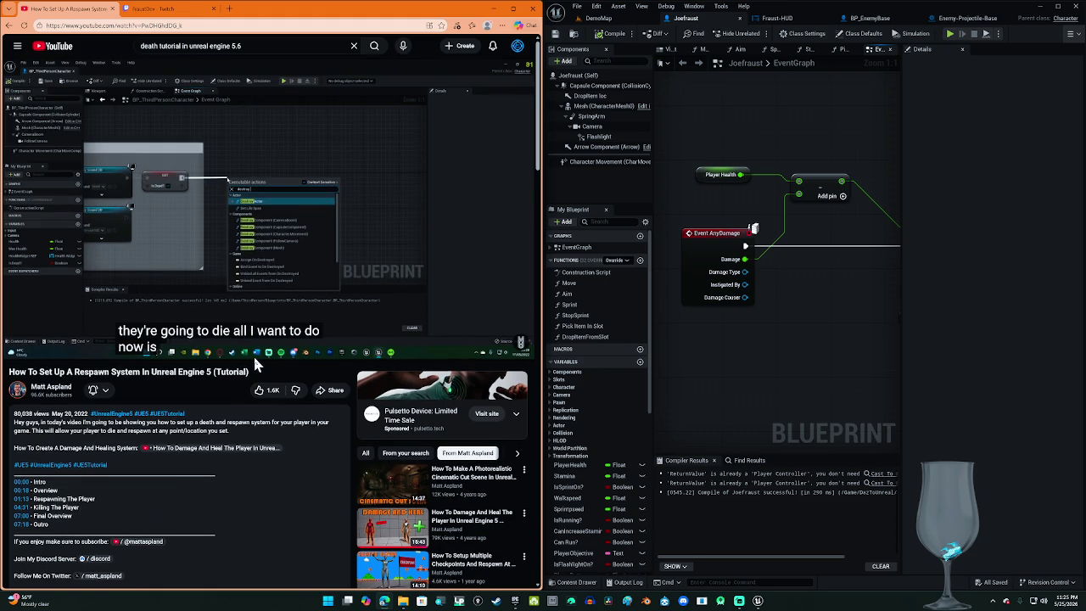
pyautogui.scroll(-2, 212, 471)
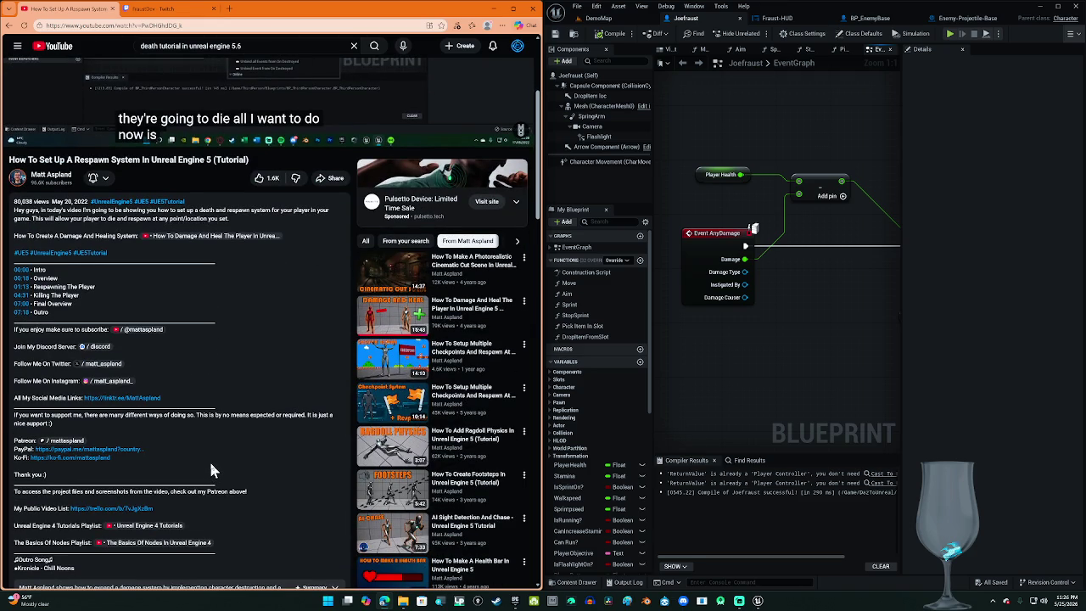
pyautogui.scroll(-2, 209, 459)
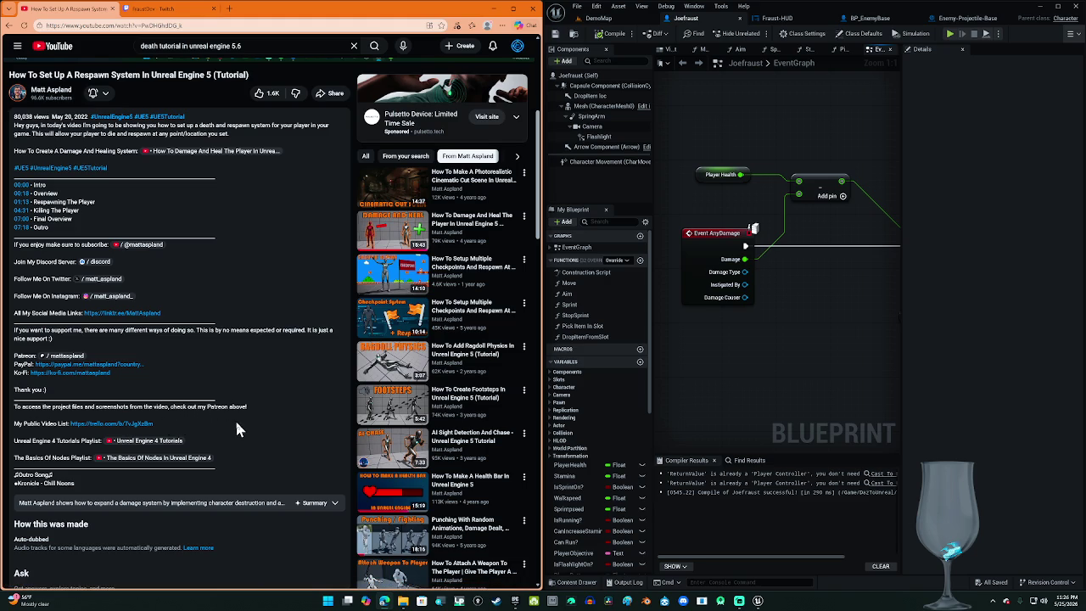
pyautogui.scroll(-3, 238, 428)
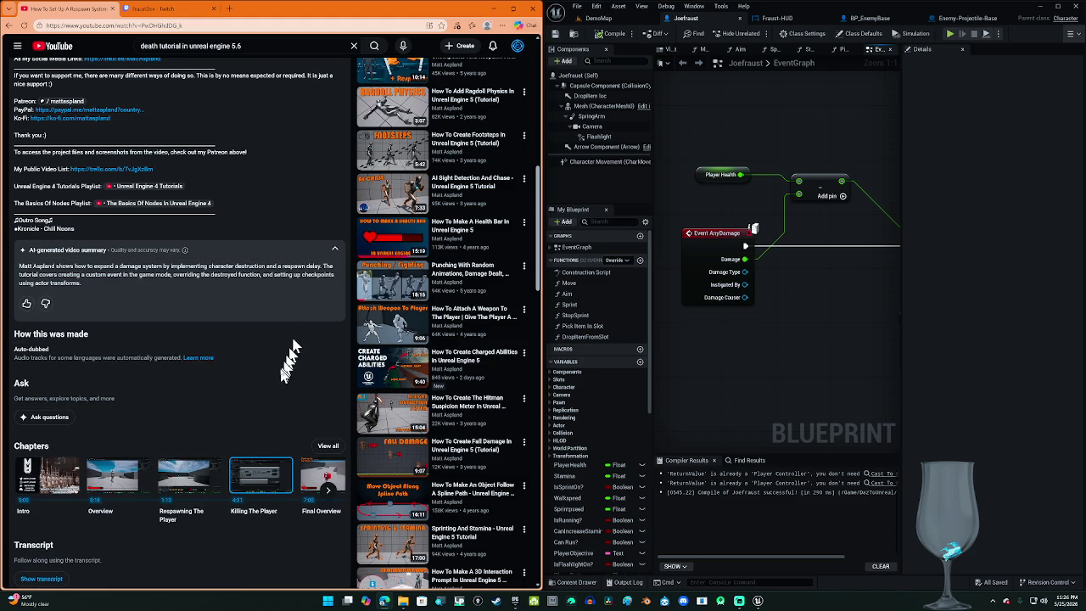
pyautogui.scroll(-2, 300, 388)
pyautogui.scroll(-2, 267, 413)
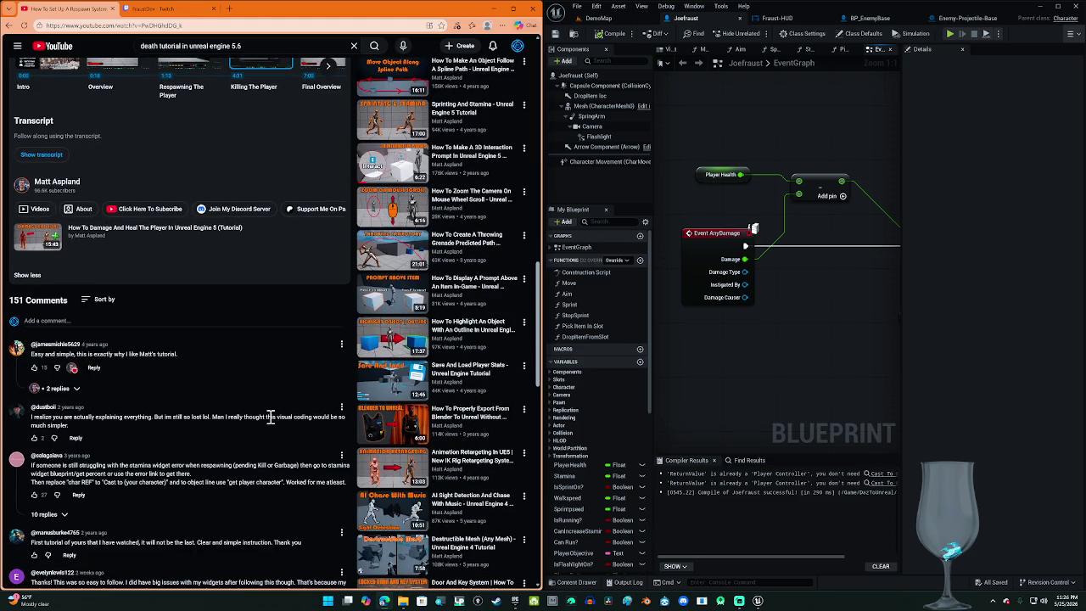
pyautogui.click(56, 388)
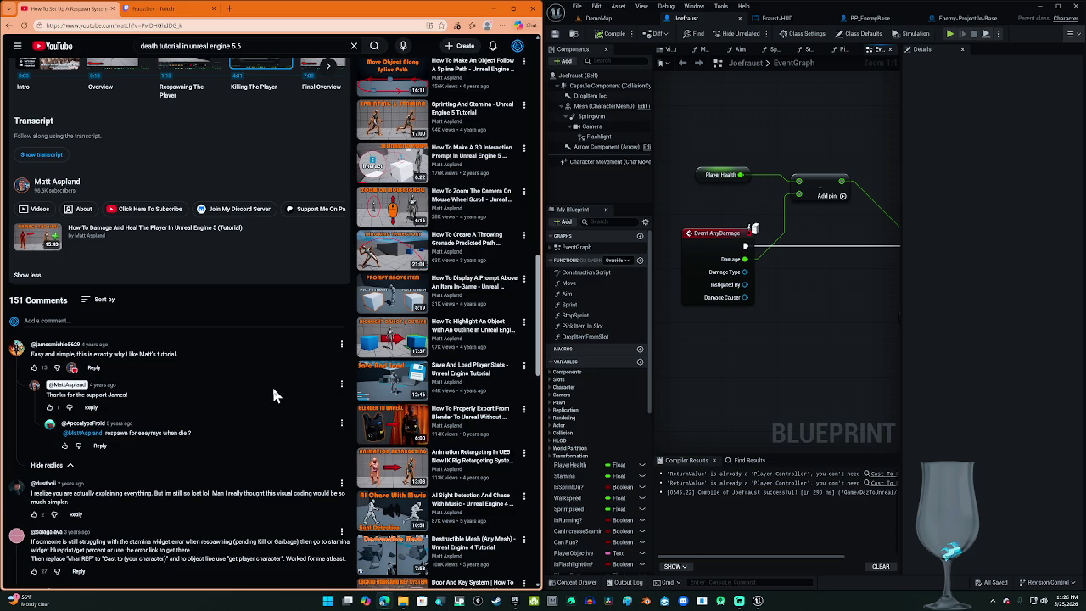
pyautogui.scroll(-2, 273, 395)
pyautogui.scroll(-2, 273, 395)
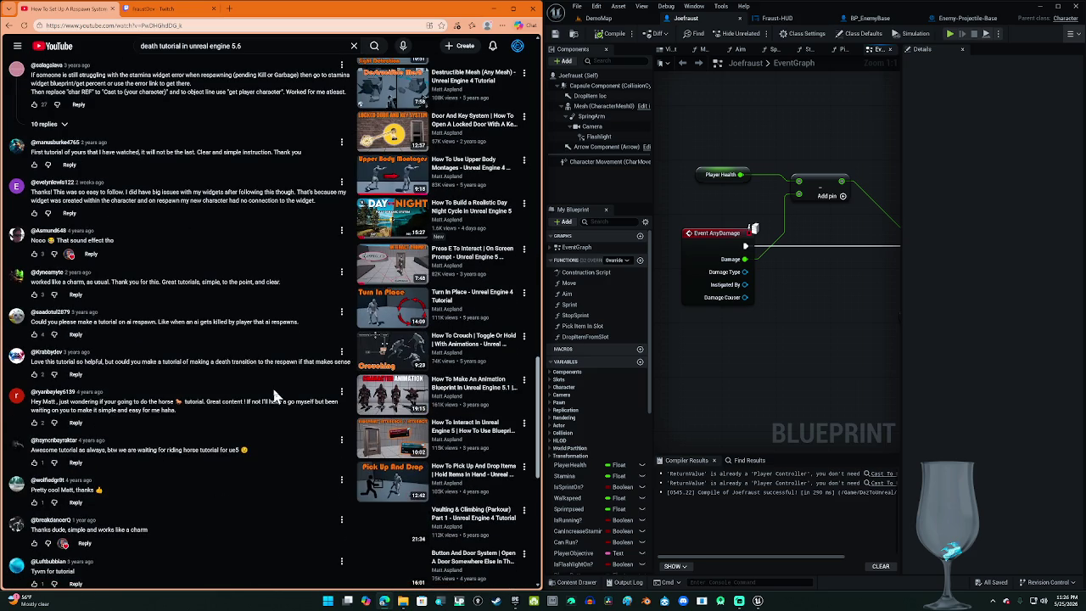
pyautogui.scroll(4, 273, 394)
pyautogui.scroll(10, 273, 395)
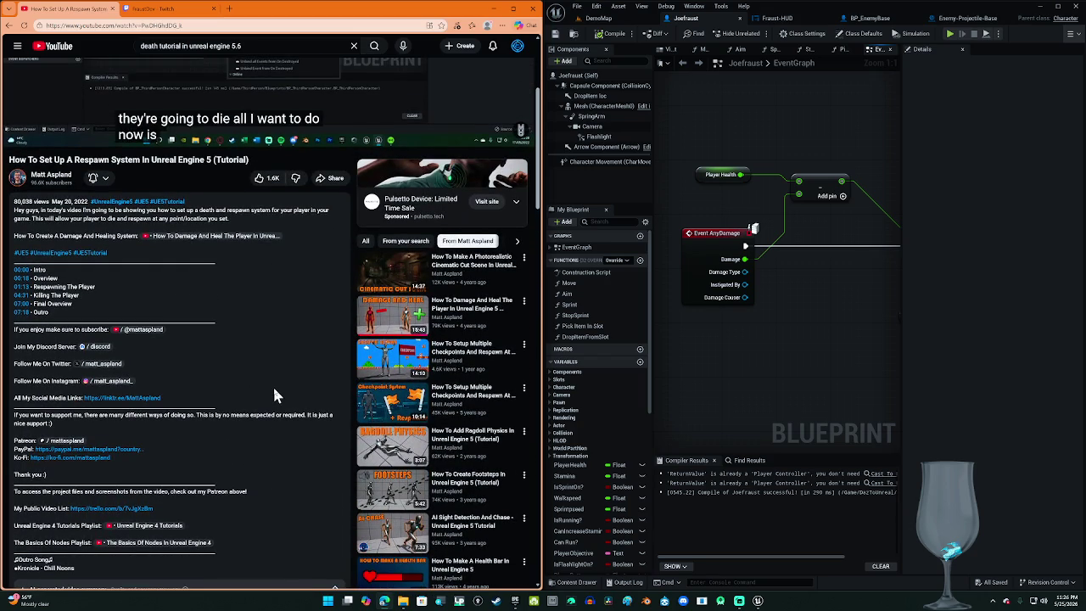
pyautogui.scroll(2, 273, 390)
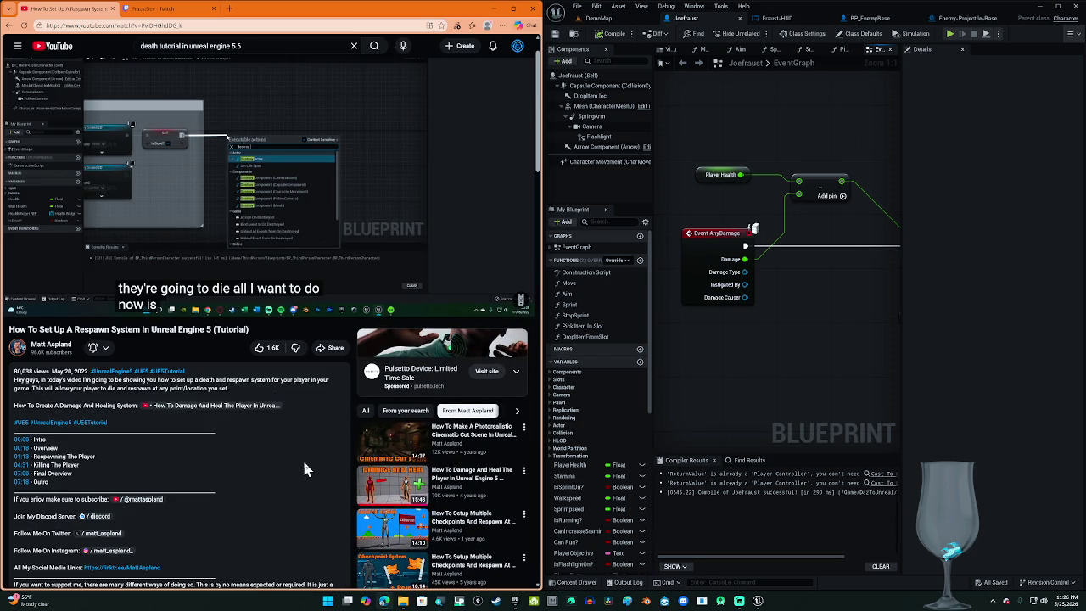
pyautogui.scroll(1, 302, 458)
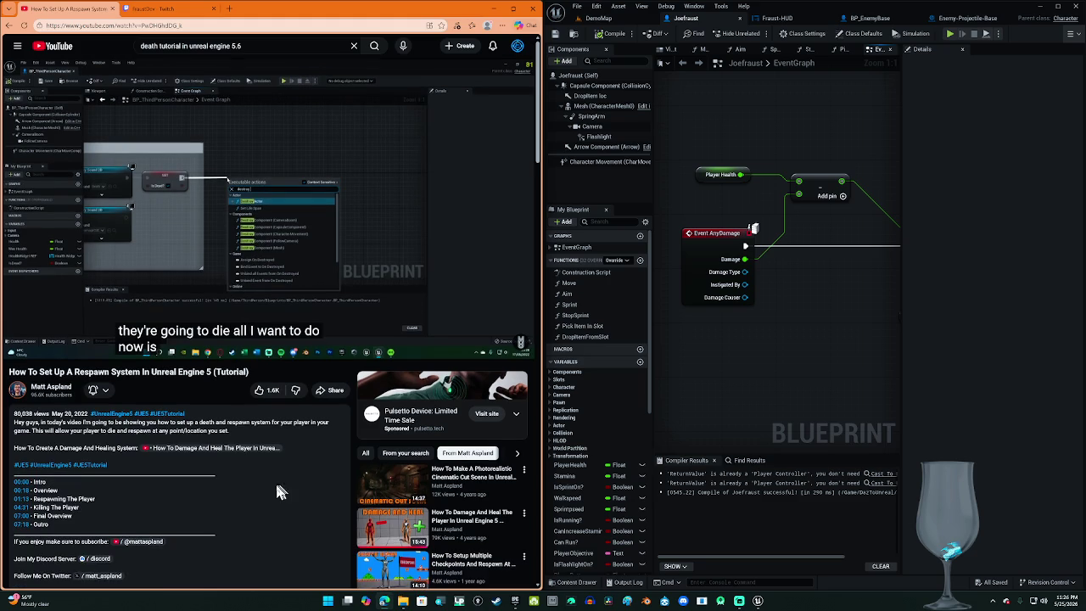
# Step: Rewind the respawn tutorial to 4:40 and pause, then open the Damage And Heal tutorial
pyautogui.moveTo(260, 280)
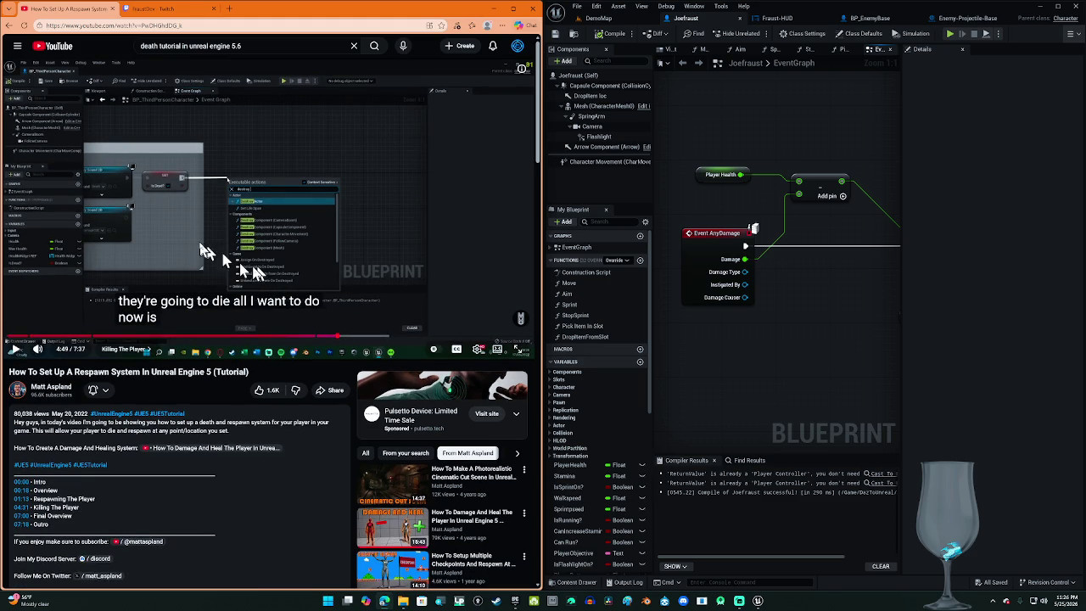
pyautogui.click(215, 244)
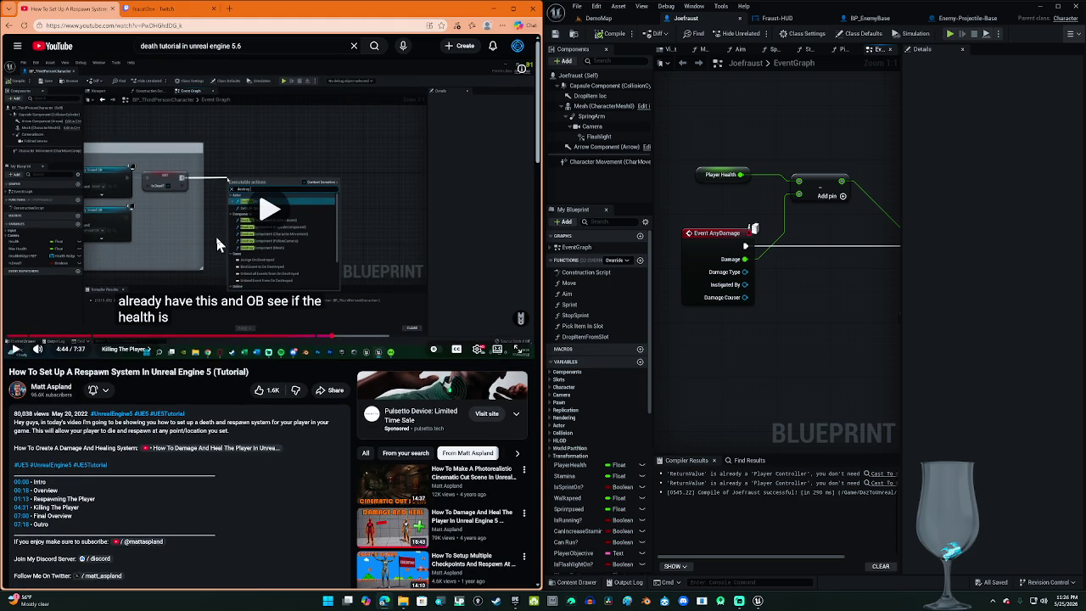
pyautogui.press('j')
pyautogui.press('Left')
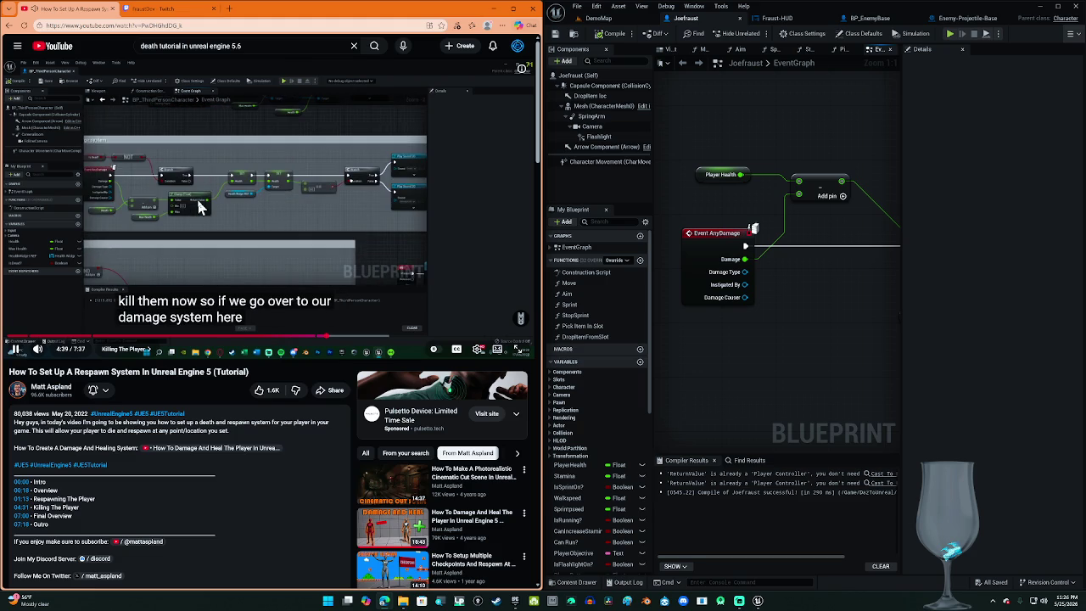
pyautogui.click(201, 207)
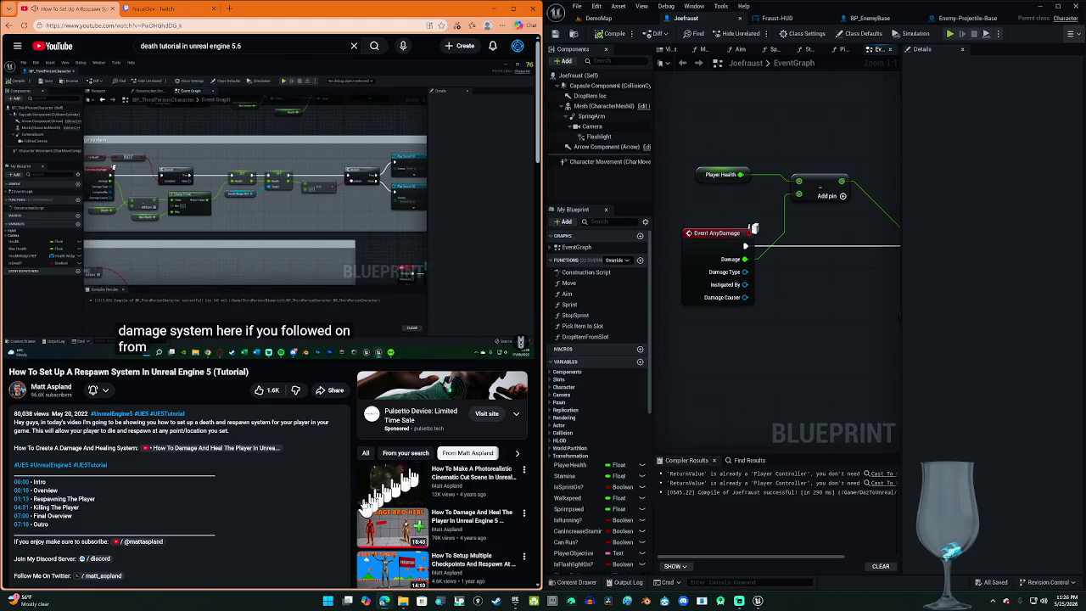
pyautogui.scroll(-1, 339, 513)
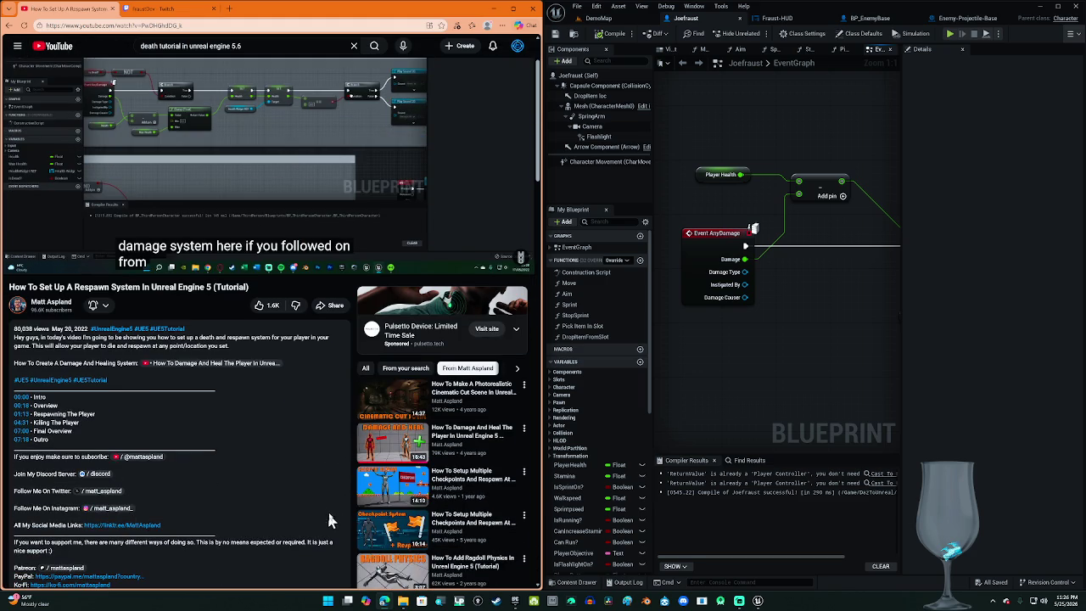
pyautogui.click(401, 461)
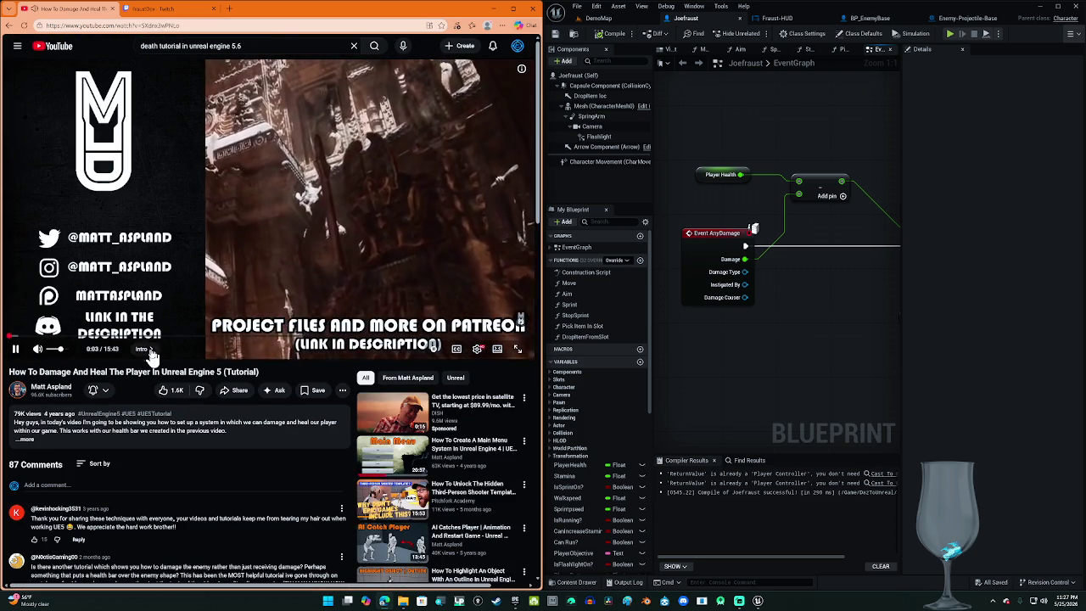
# Step: Jump to the Damaging The Player chapter and seek to about 2:02
pyautogui.click(142, 348)
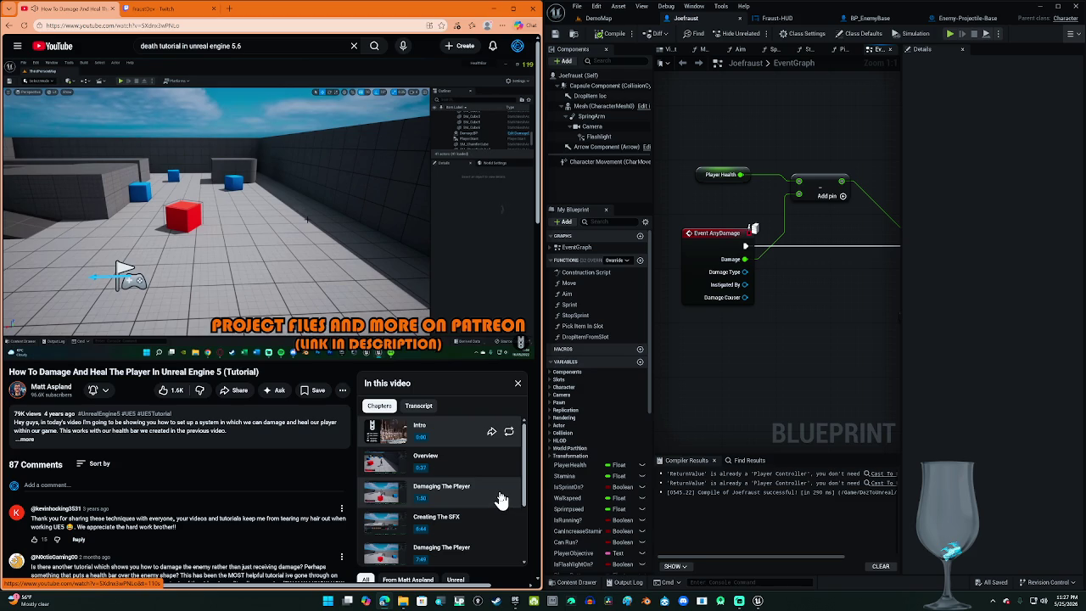
pyautogui.click(501, 499)
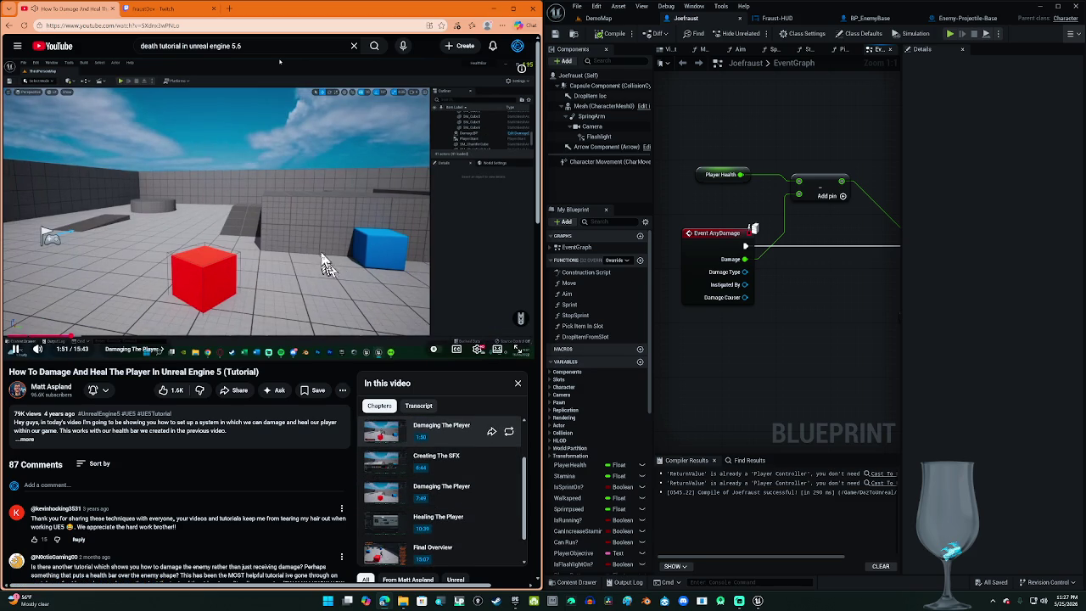
pyautogui.press('Right')
pyautogui.press('Right')
pyautogui.press('Right')
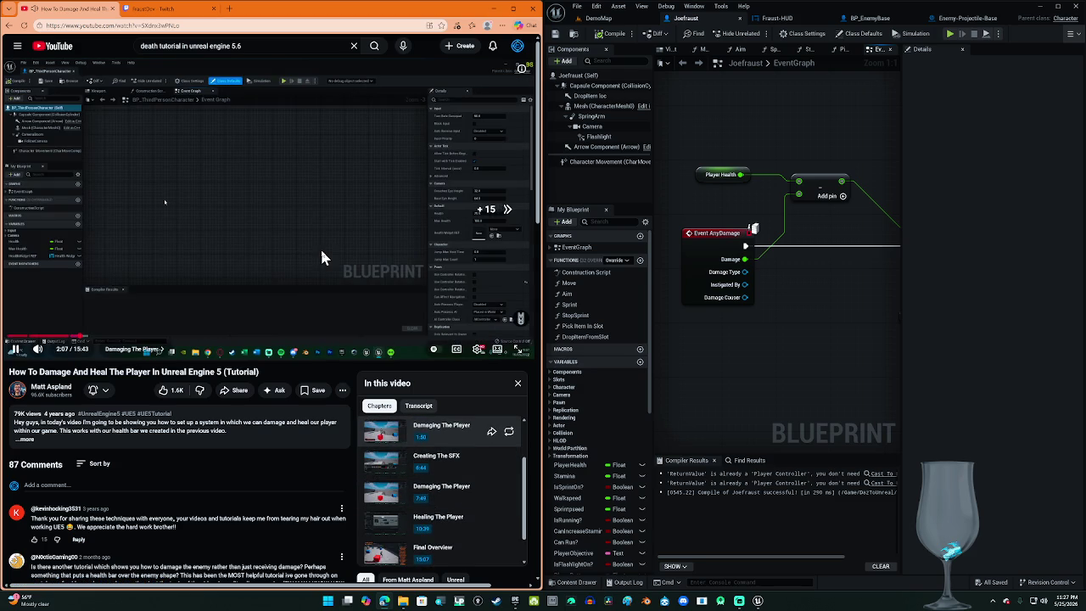
pyautogui.press('Right')
pyautogui.press('Right')
pyautogui.press('Right')
pyautogui.press('Left')
pyautogui.press('Left')
pyautogui.press('Right')
pyautogui.press('Left')
pyautogui.press('Left')
pyautogui.press('Left')
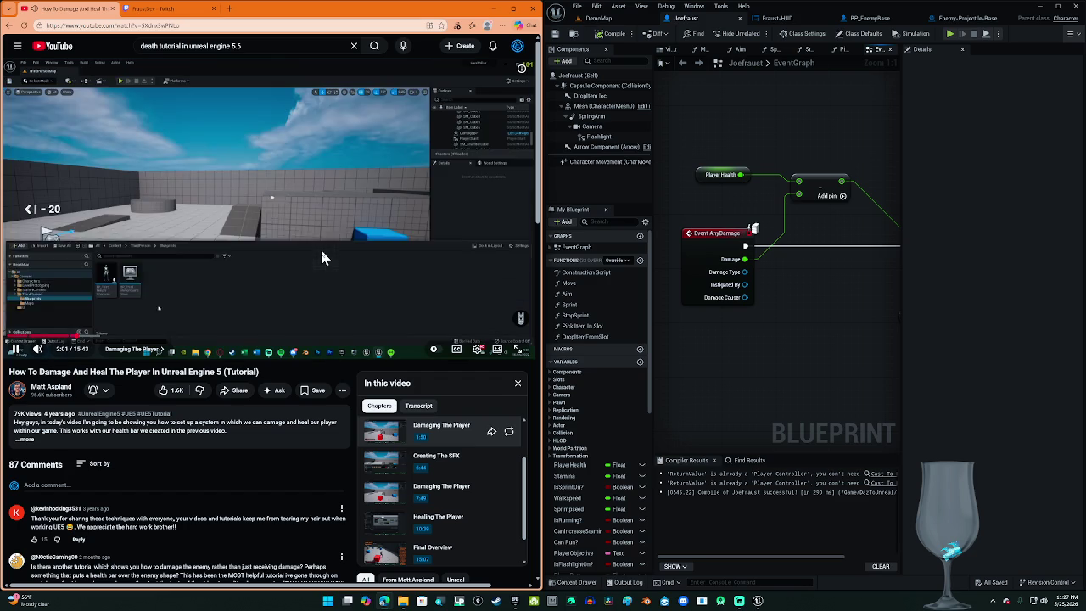
pyautogui.press('Left')
pyautogui.press('Right')
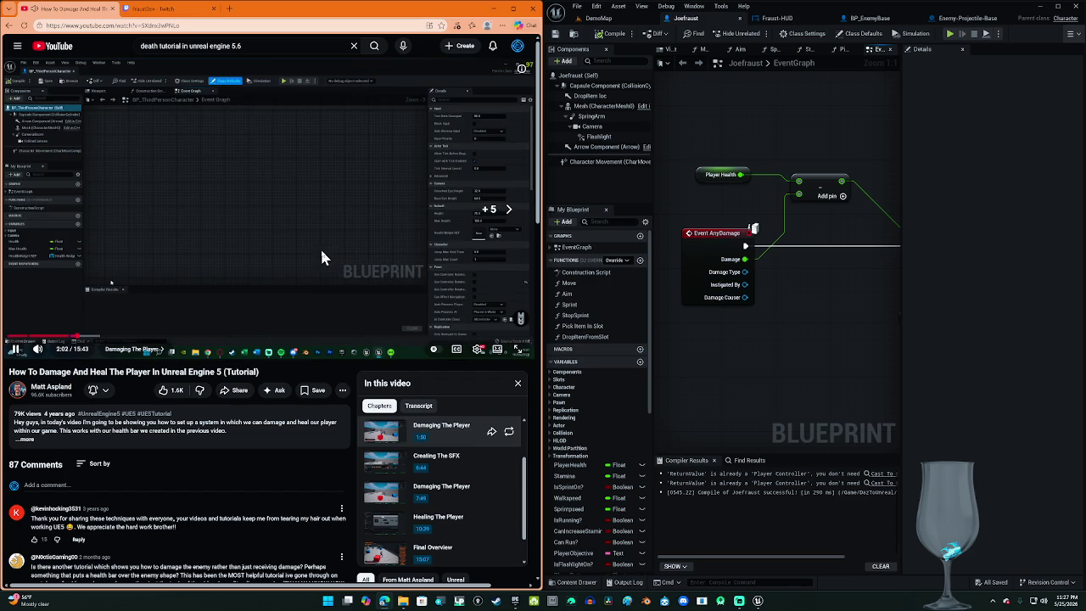
# Step: Turn on captions and keep playing the damage tutorial toward 2:22
pyautogui.press('c')
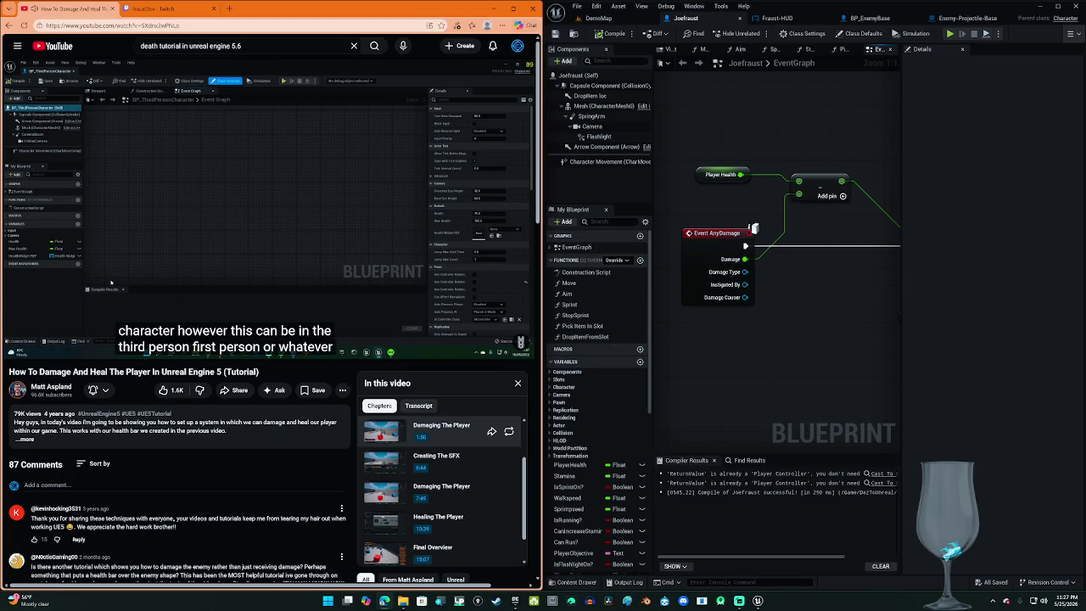
pyautogui.click(387, 220)
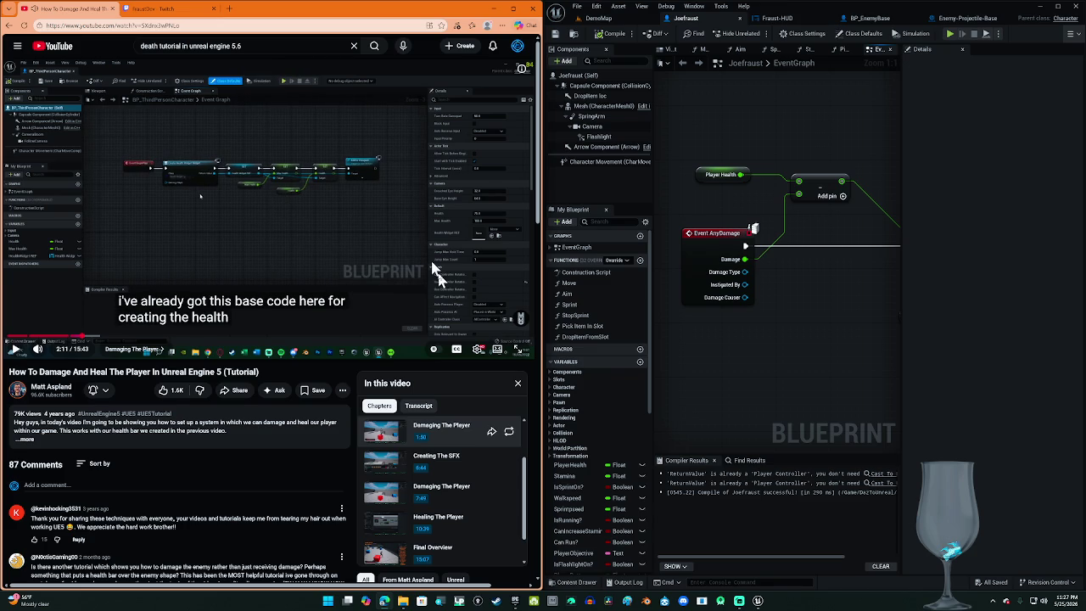
pyautogui.click(427, 269)
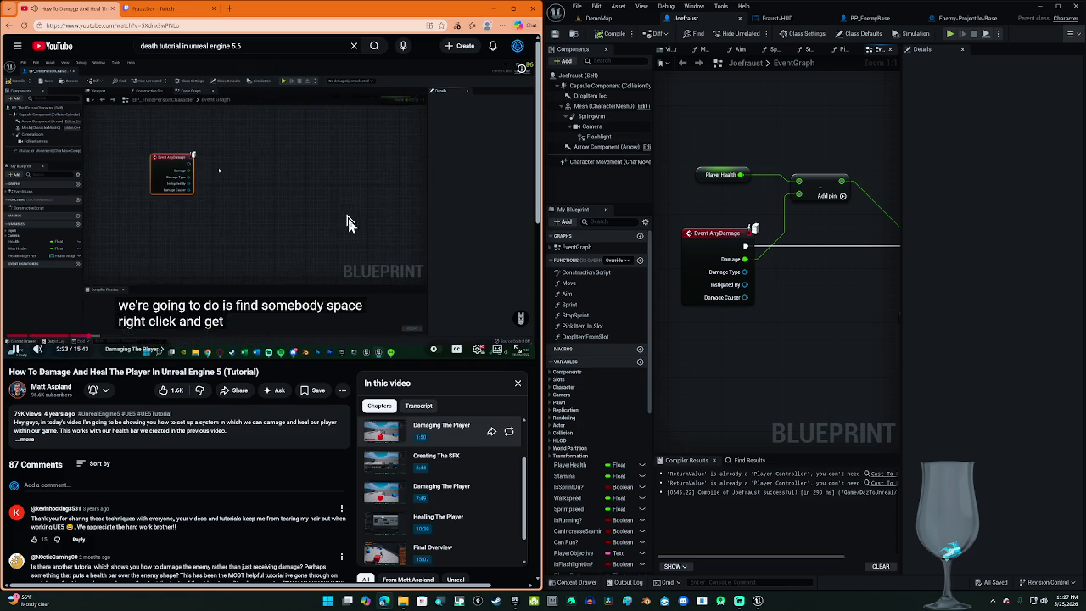
# Step: Pause the damage tutorial at 2:46 on the AnyDamage setup and bookmark it to favorites
pyautogui.press('l')
pyautogui.press('Right')
pyautogui.press('Right')
pyautogui.press('Right')
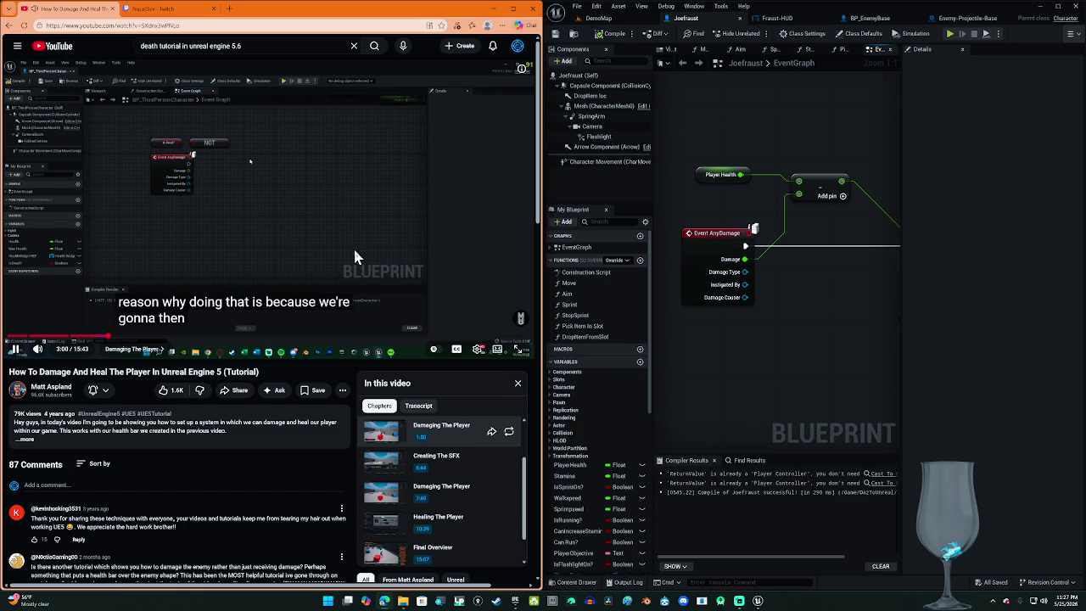
pyautogui.press('Left')
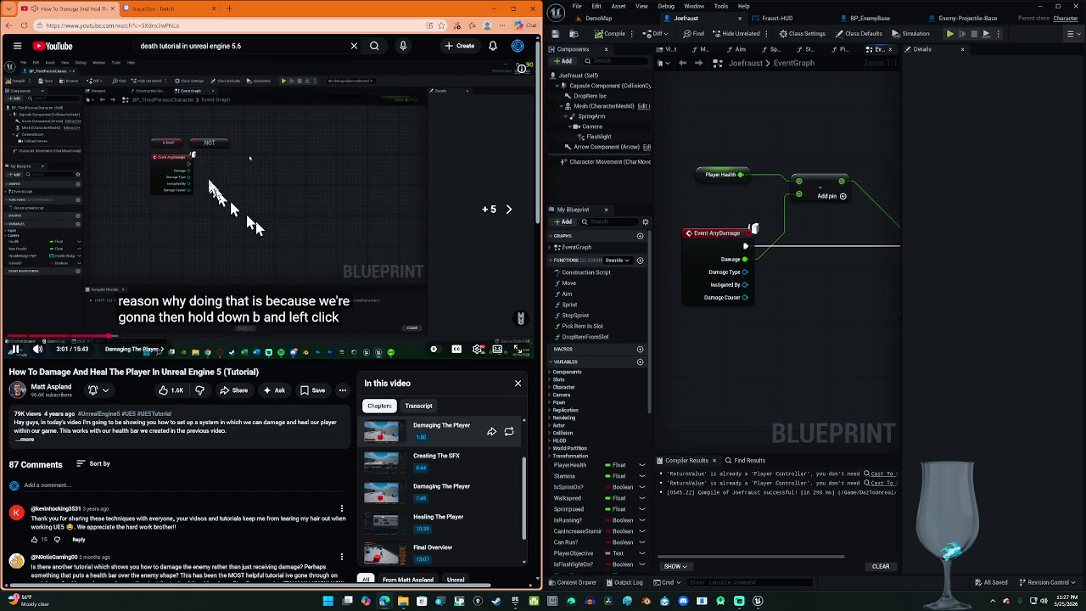
pyautogui.press('Left')
pyautogui.press('Left')
pyautogui.press('Left')
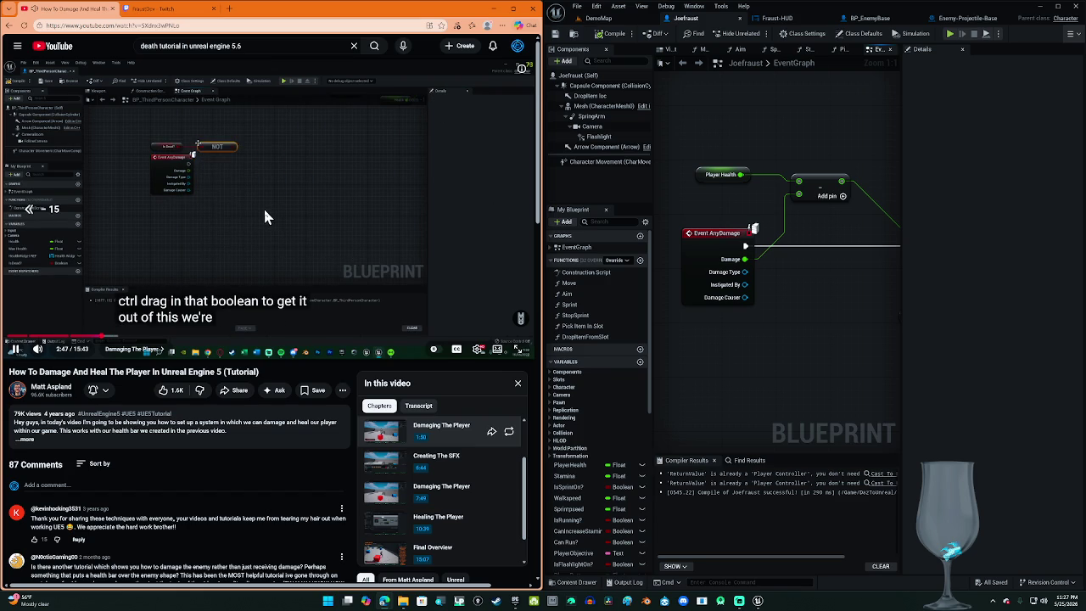
pyautogui.press('Left')
pyautogui.press('Left')
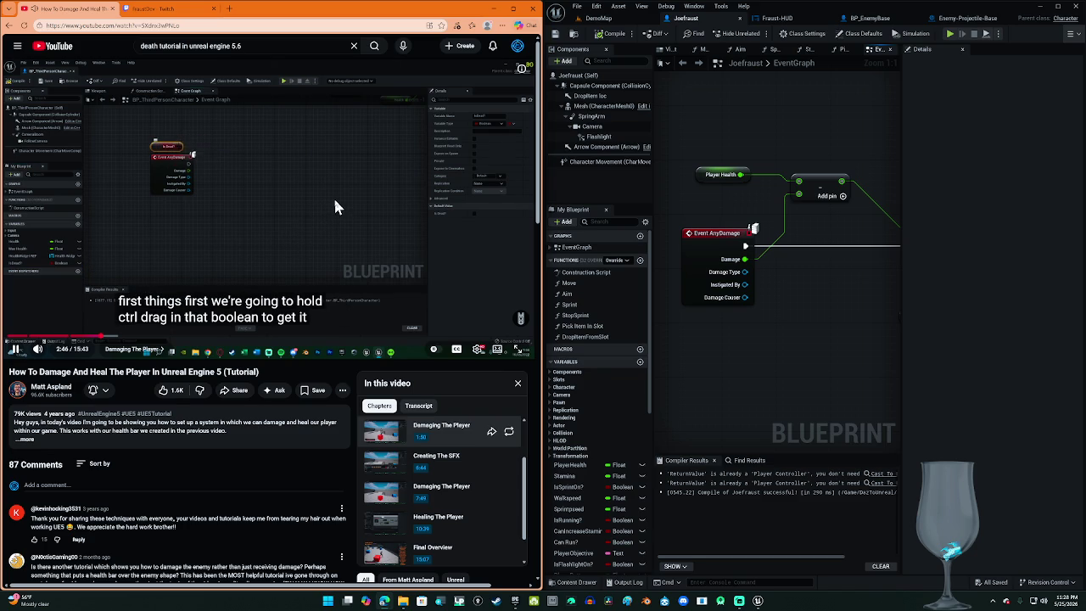
pyautogui.click(336, 207)
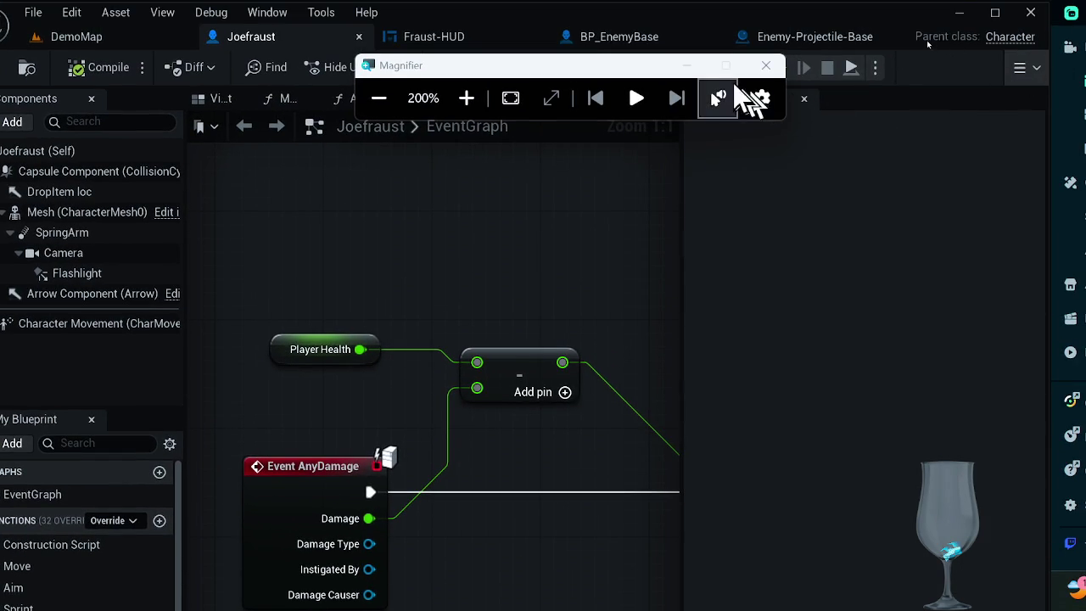
pyautogui.click(766, 65)
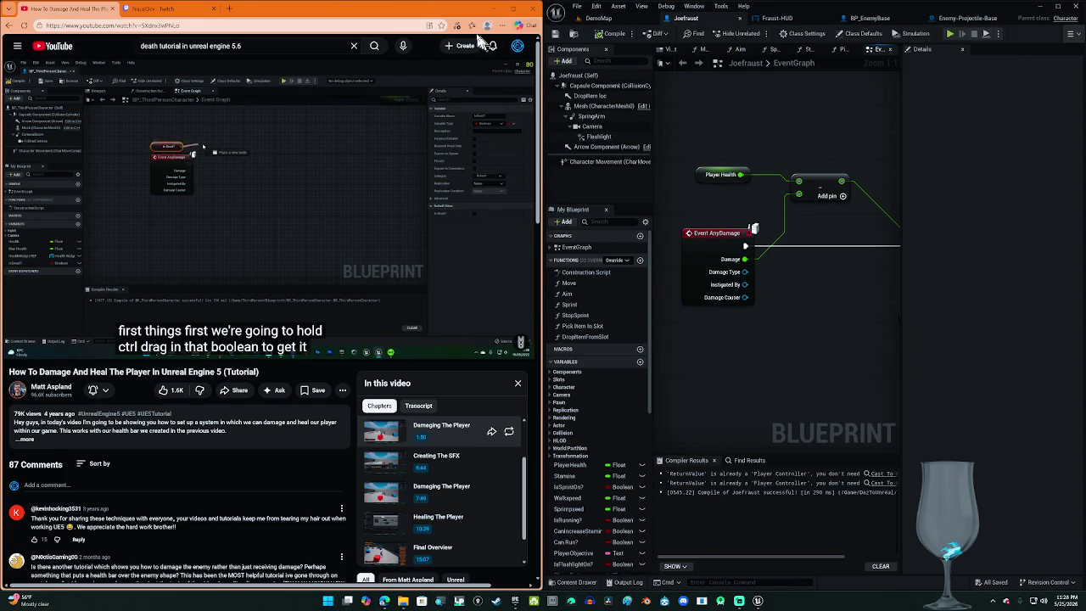
pyautogui.click(442, 26)
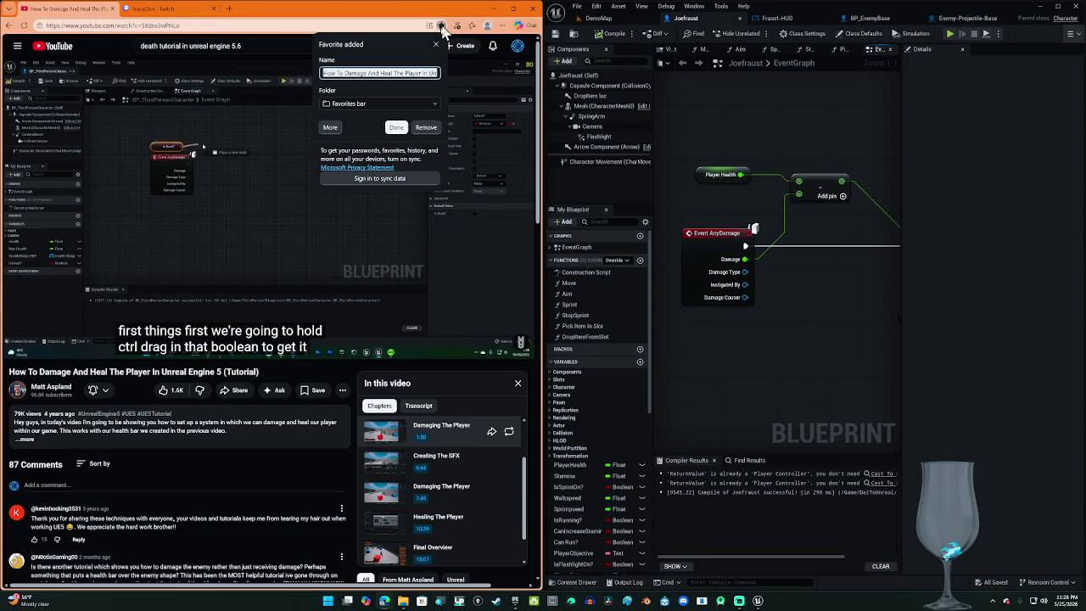